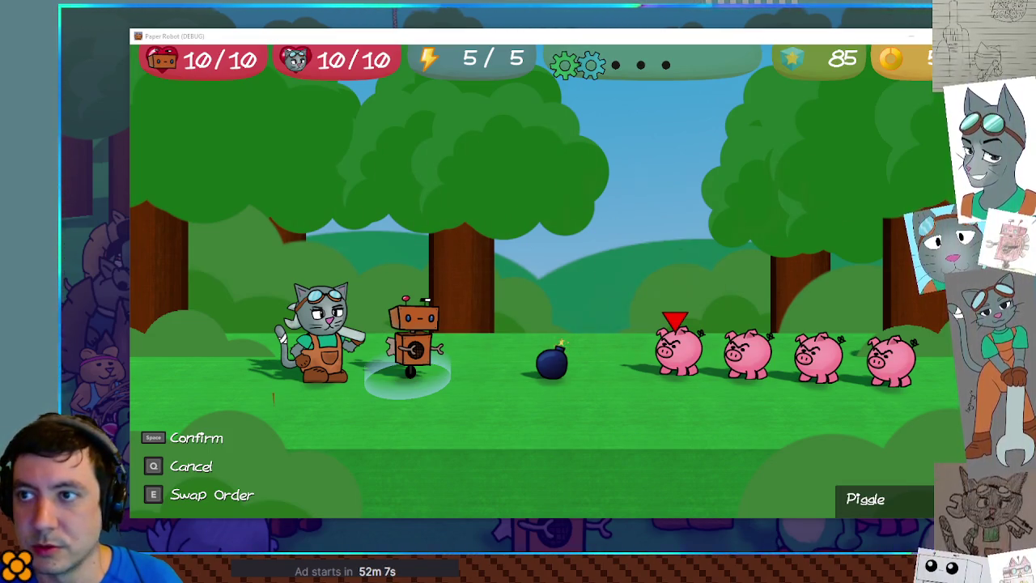
Step: Stop the game that hit the parser error and review GroundedEnemy's FlankLimiter code in TargetDirectory.gd
key(space)
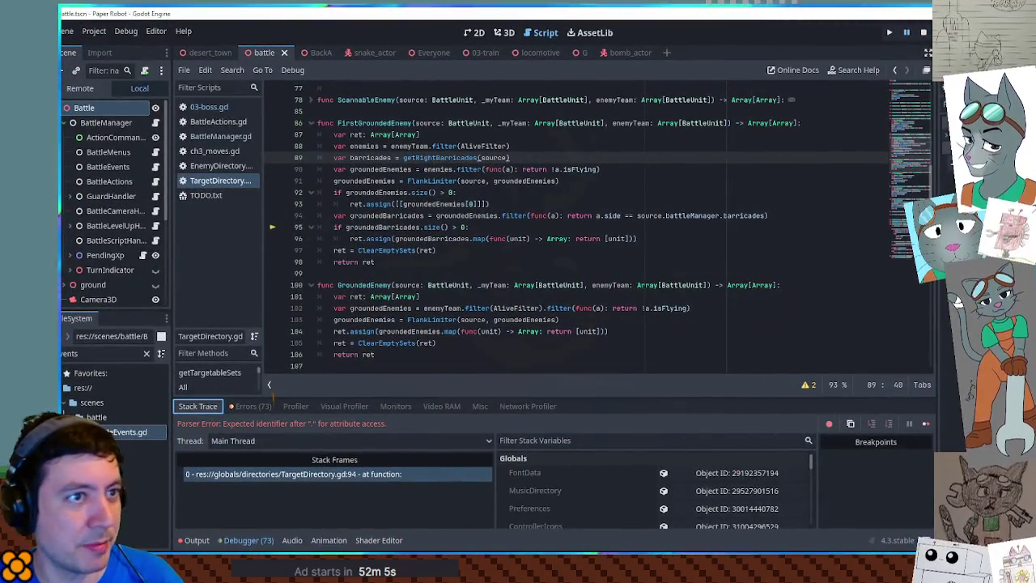
click(923, 35)
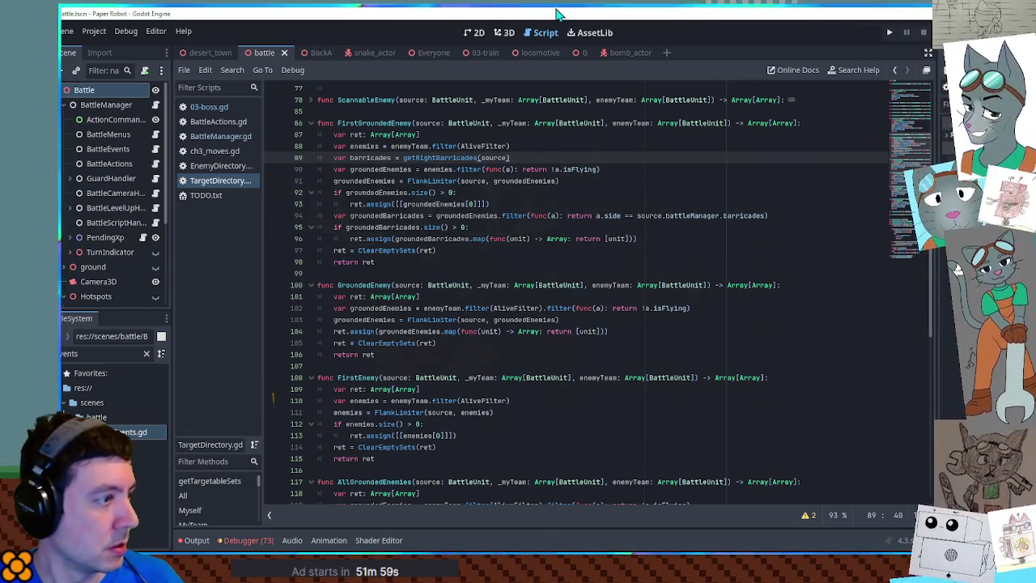
click(544, 365)
scroll(544, 365, down, 3)
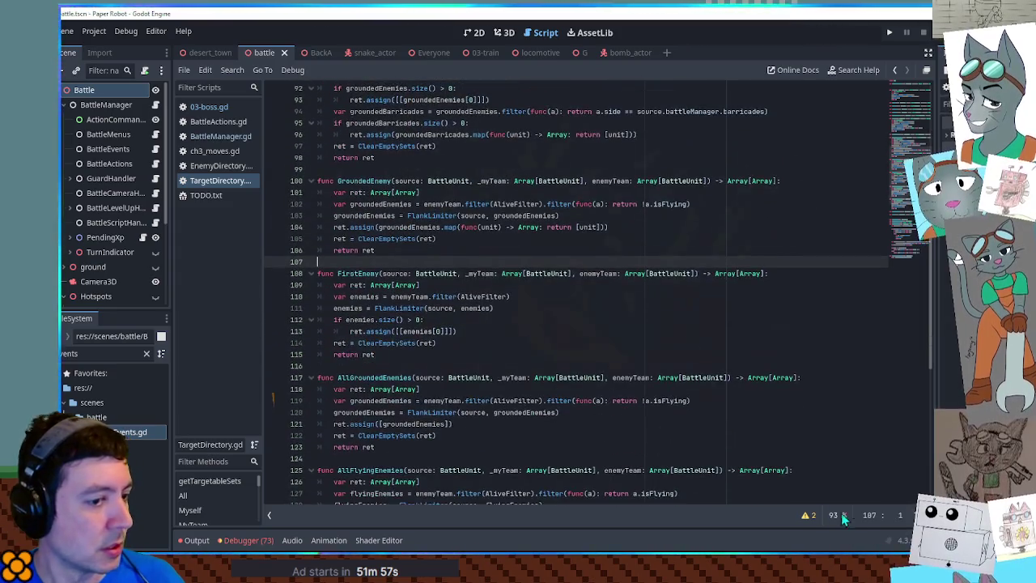
scroll(565, 340, up, 2)
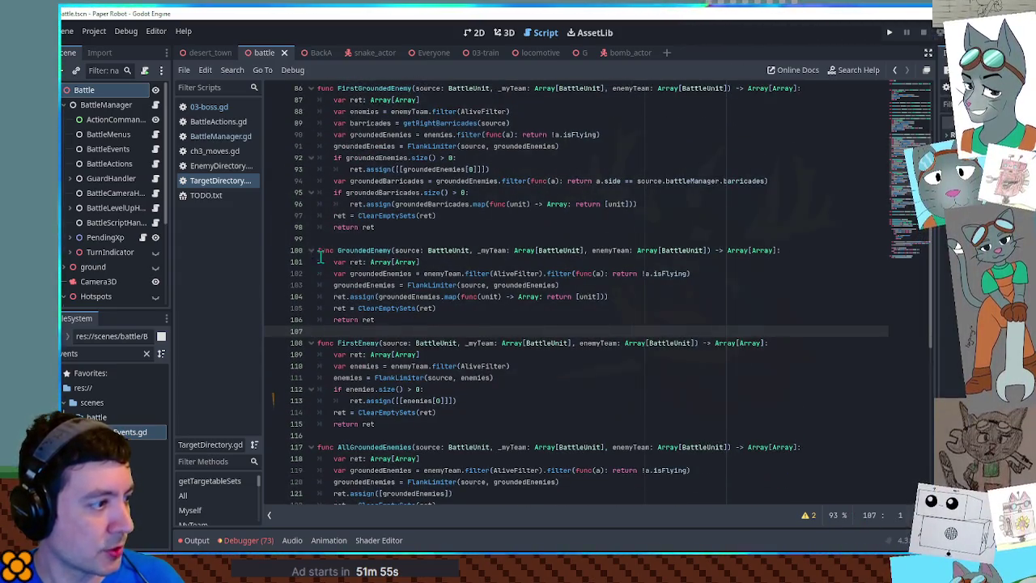
click(516, 285)
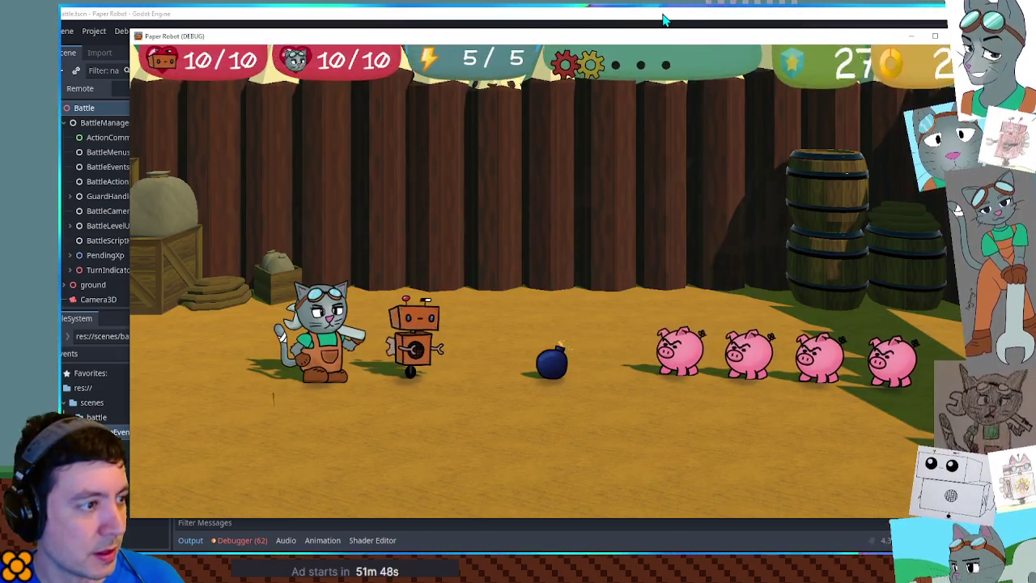
Step: Return to the running battle and choose the Gear Spin attack
click(666, 16)
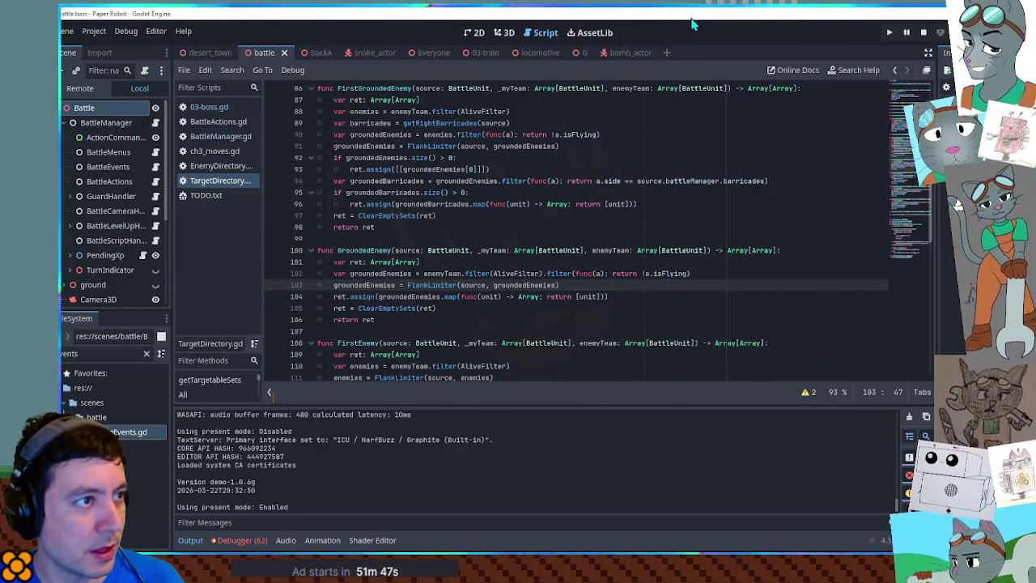
key(alt+Tab)
key(space)
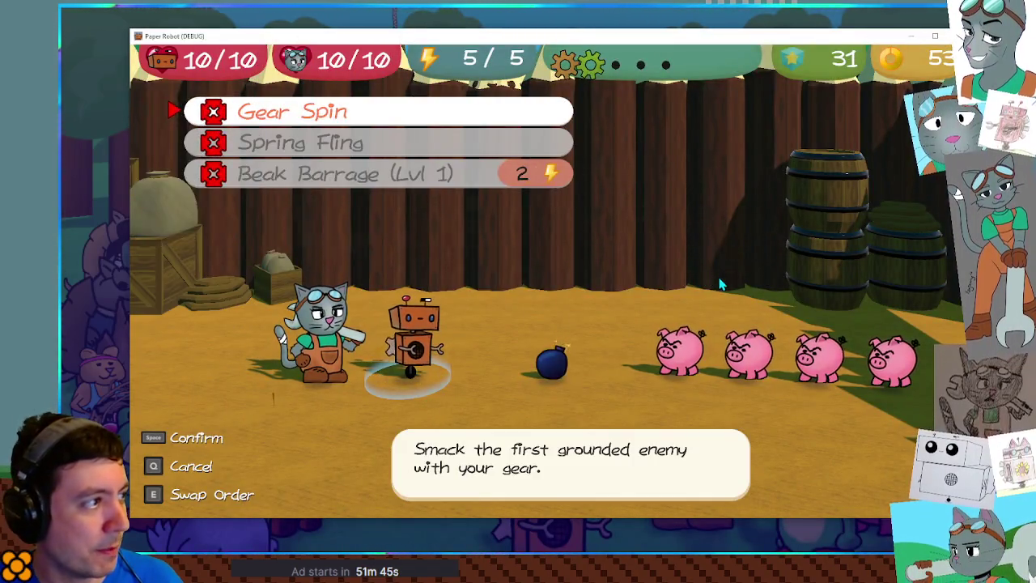
key(space)
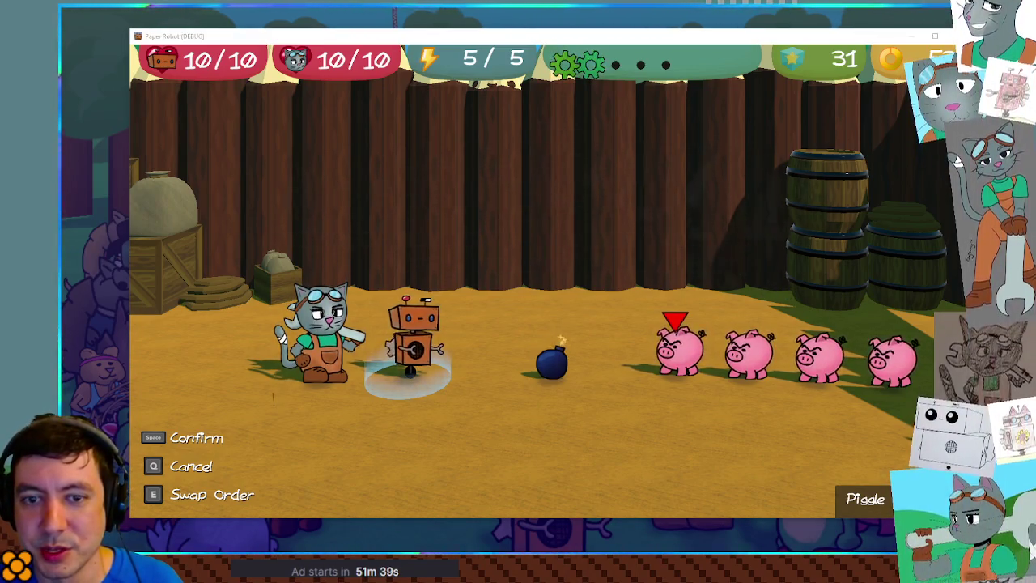
Step: Cycle Gear Spin's target through the pigs and settle it on the bomb
key(q)
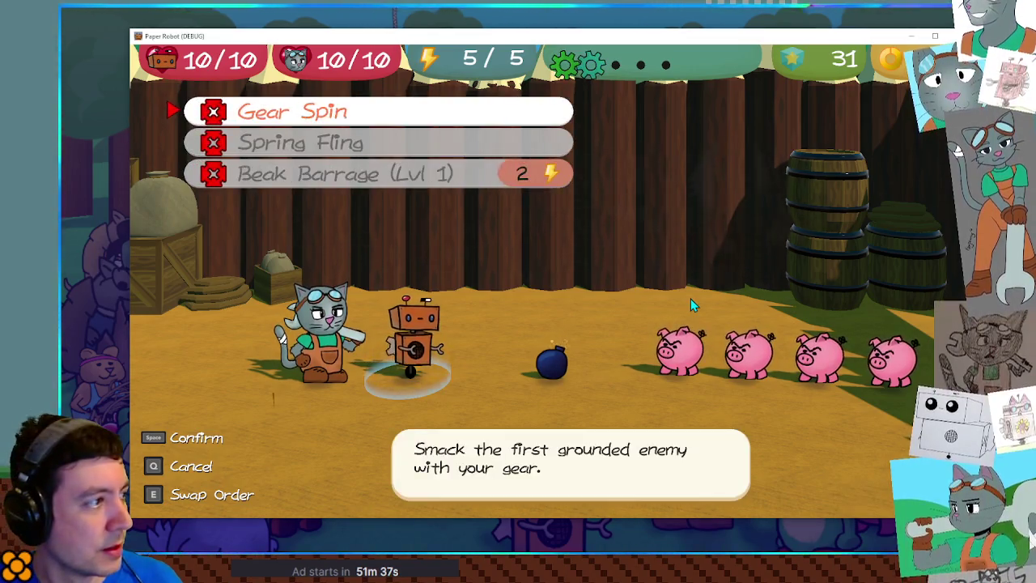
key(space)
key(Left)
key(Right)
key(Left)
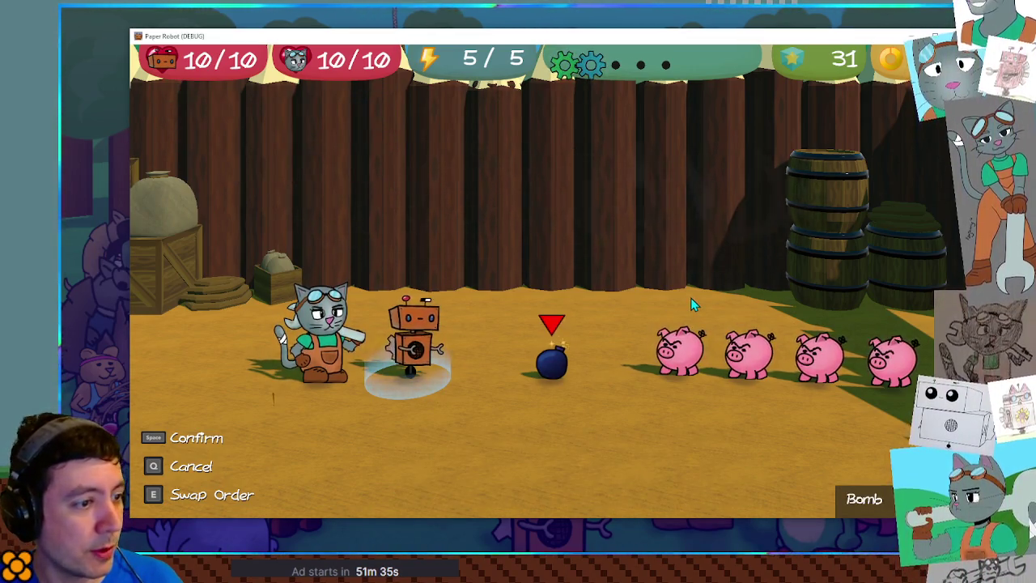
key(Right)
key(Right)
key(Right)
key(Left)
key(Left)
key(Left)
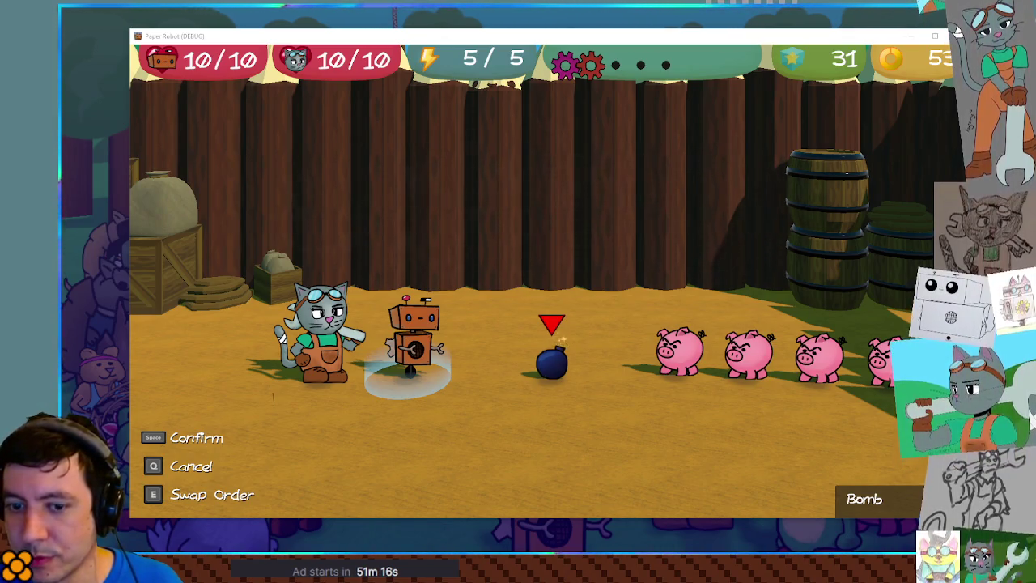
Step: Back out of targeting and browse the attacks, ending back on Gear Spin
key(q)
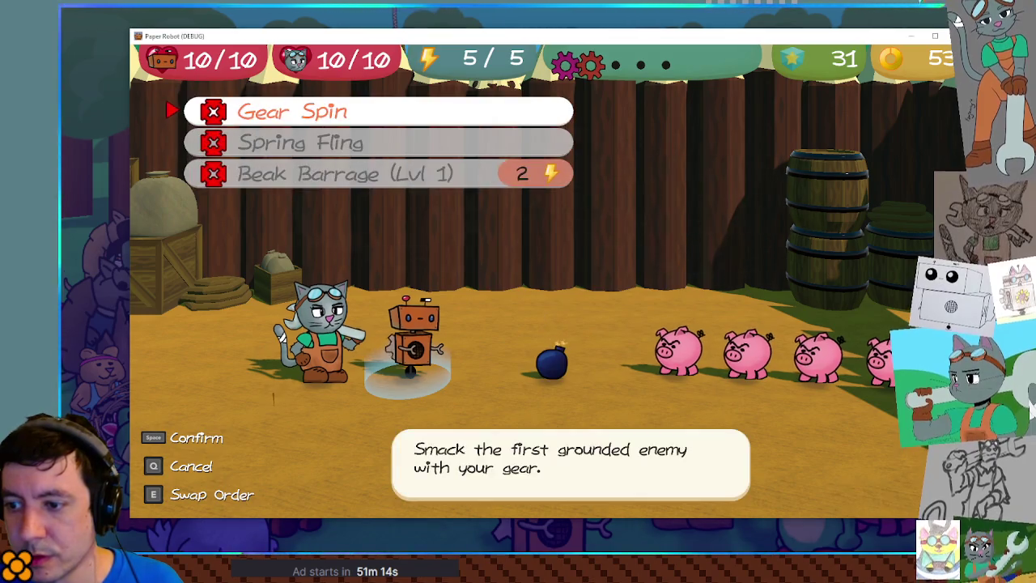
key(Down)
key(Up)
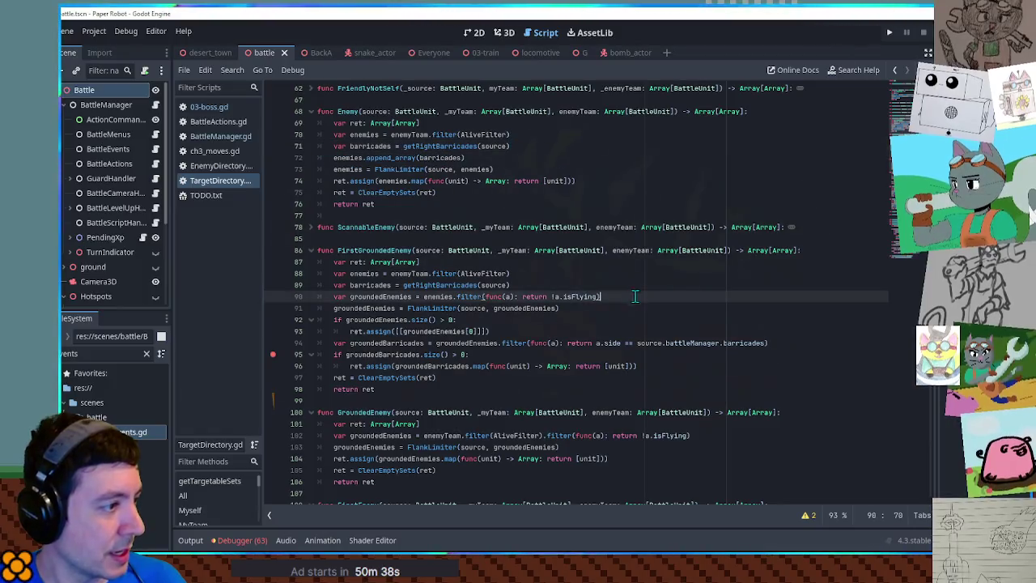
Step: Try making line 91 append barricades to groundedEnemies, then undo it back to enemies
double_click(395, 299)
key(ctrl+c)
double_click(350, 309)
key(ctrl+v)
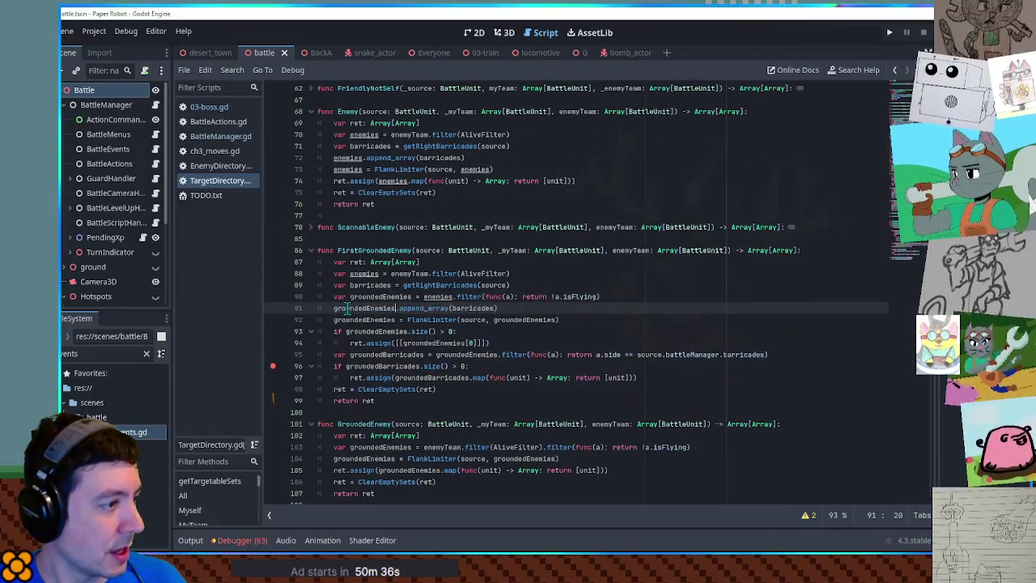
double_click(474, 309)
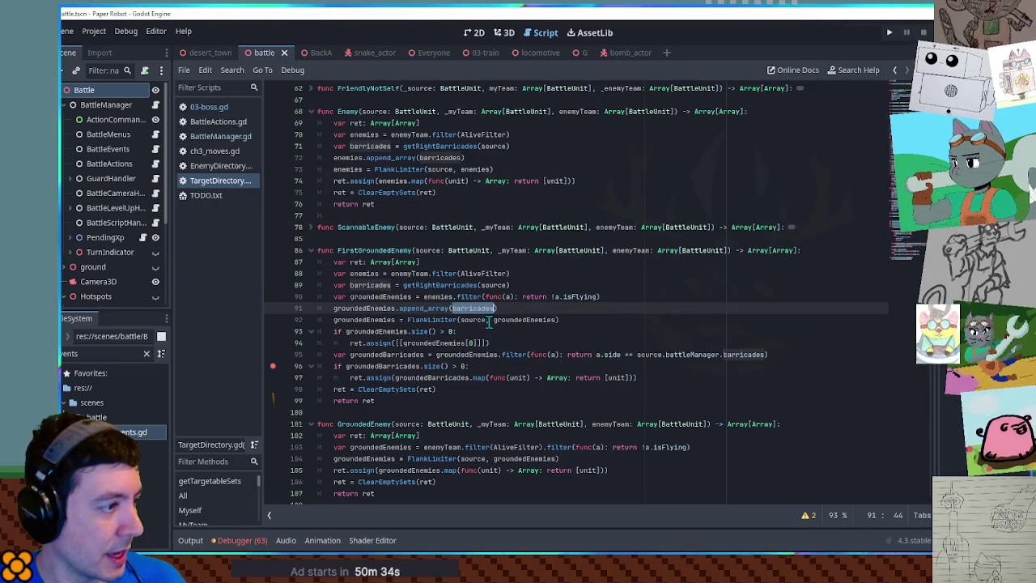
key(ctrl+z)
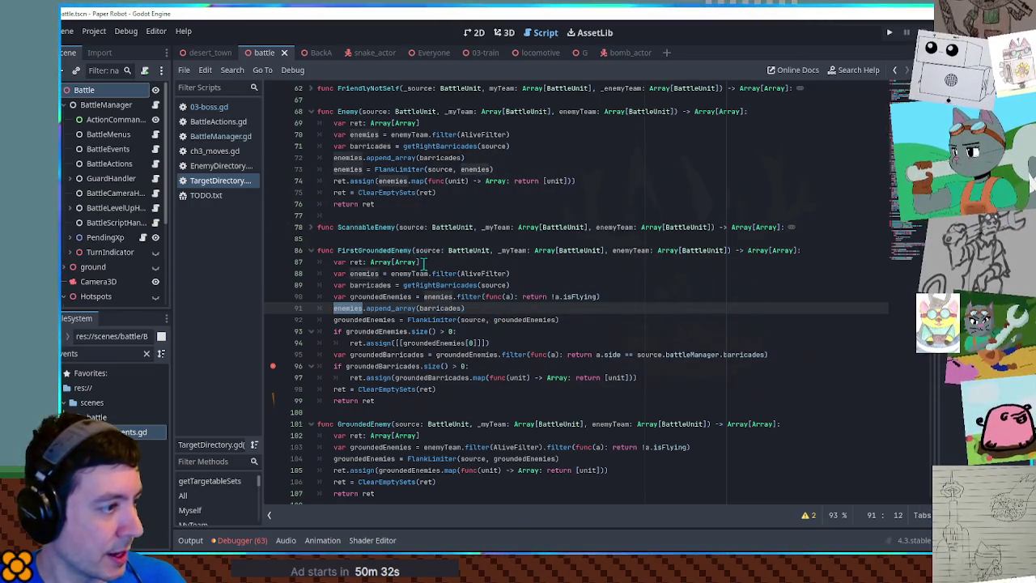
Step: Rename the getRightBarricades function on line 173 to getBarricades
click(536, 157)
click(516, 285)
double_click(425, 285)
scroll(442, 285, down, 10)
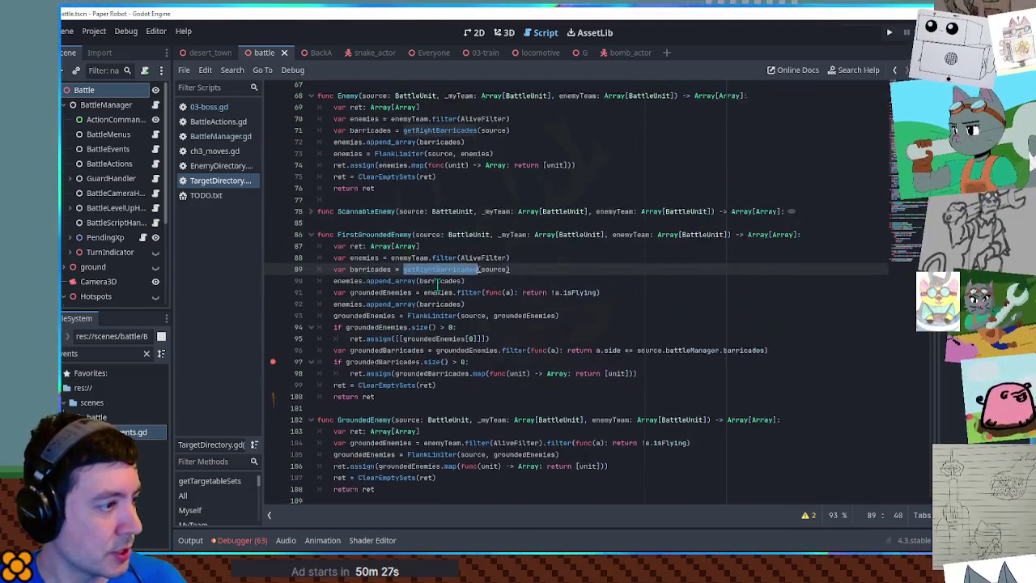
scroll(441, 285, down, 9)
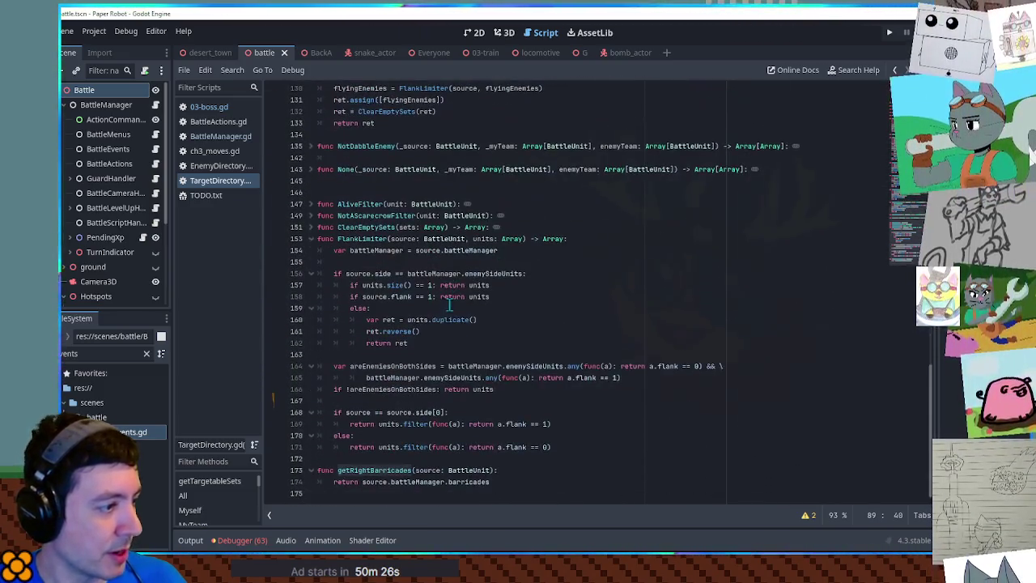
click(370, 471)
click(390, 471)
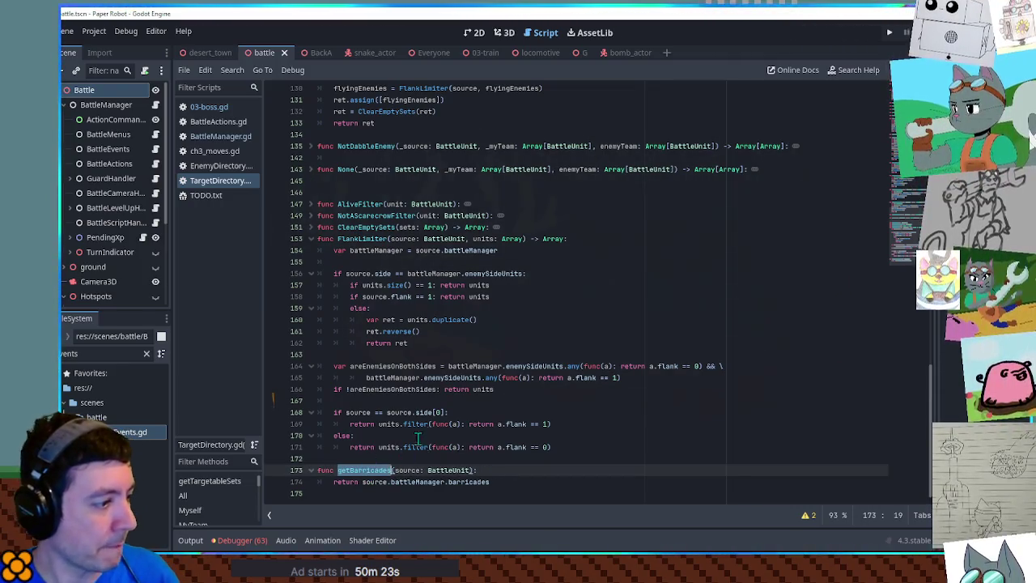
scroll(444, 422, up, 2)
scroll(443, 422, up, 5)
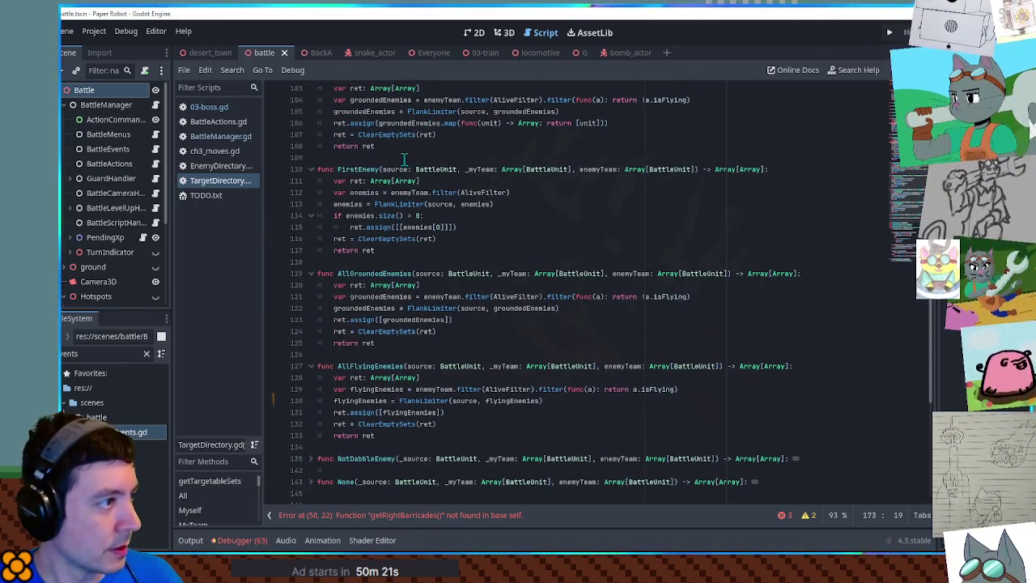
scroll(427, 324, up, 5)
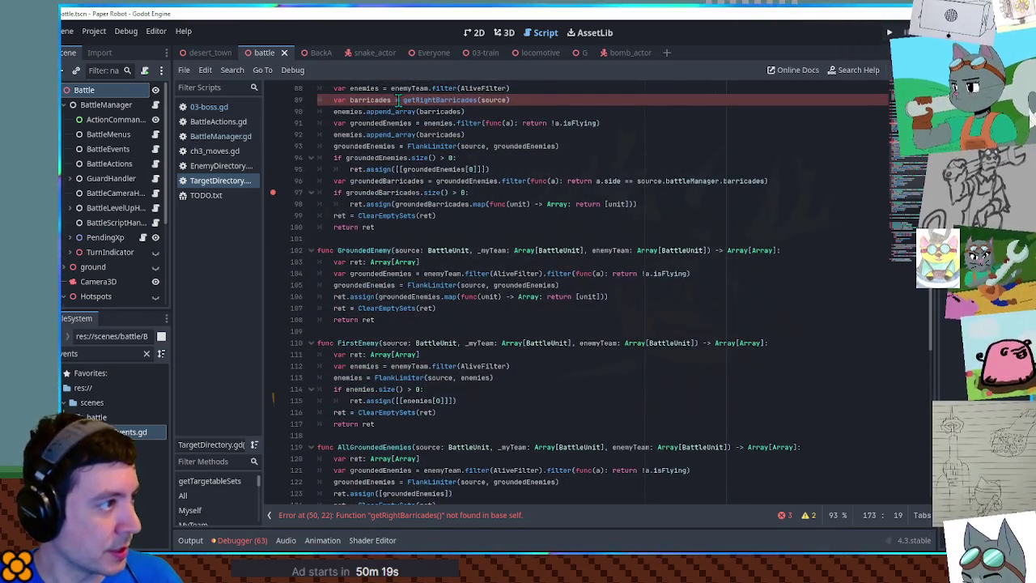
Step: Search for getRightBarricades and replace the calls on lines 71 and 50 with getBarricades
click(438, 99)
double_click(438, 99)
key(ctrl+f)
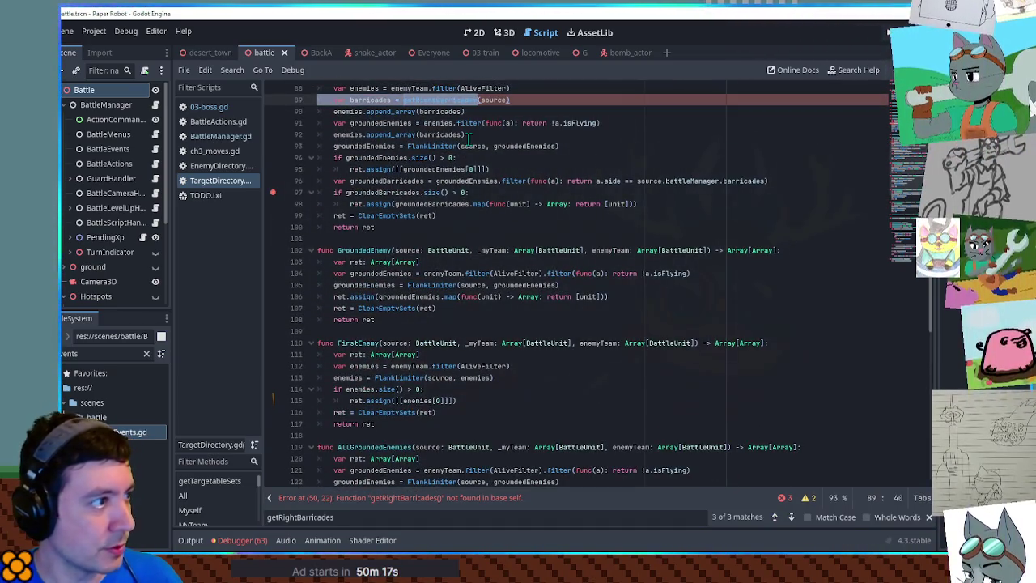
click(774, 517)
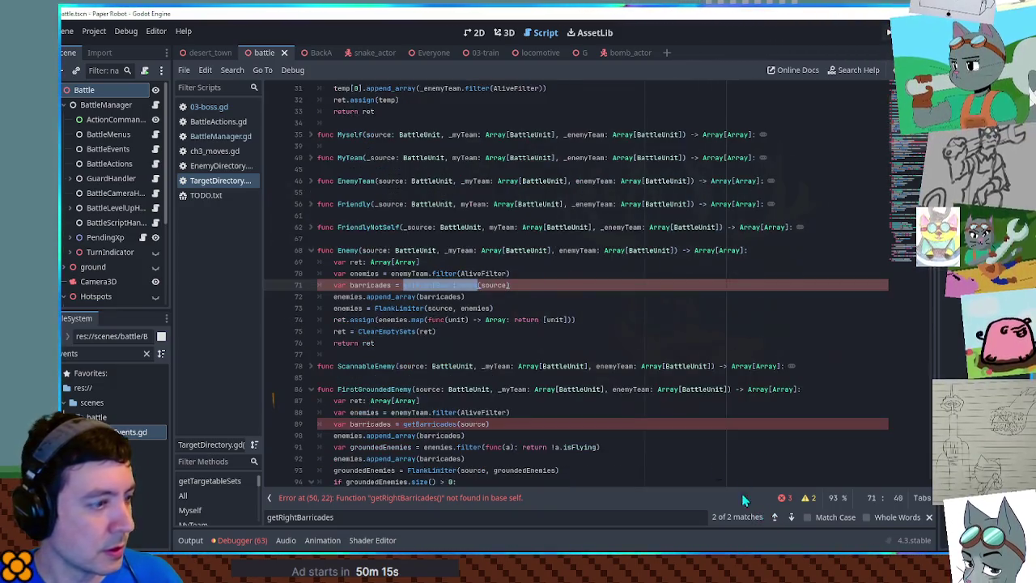
key(ctrl+v)
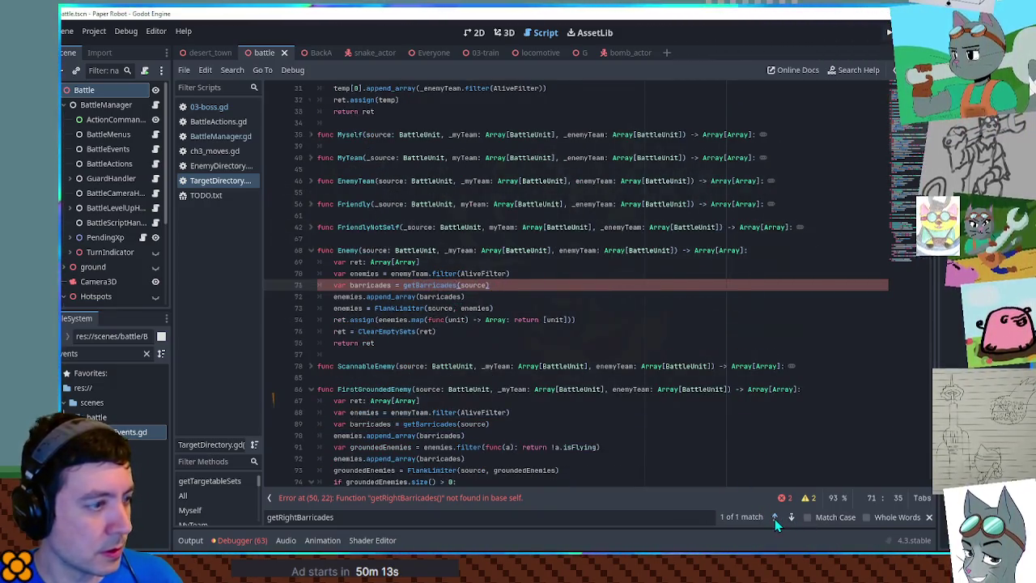
click(775, 518)
key(ctrl+v)
scroll(554, 384, down, 5)
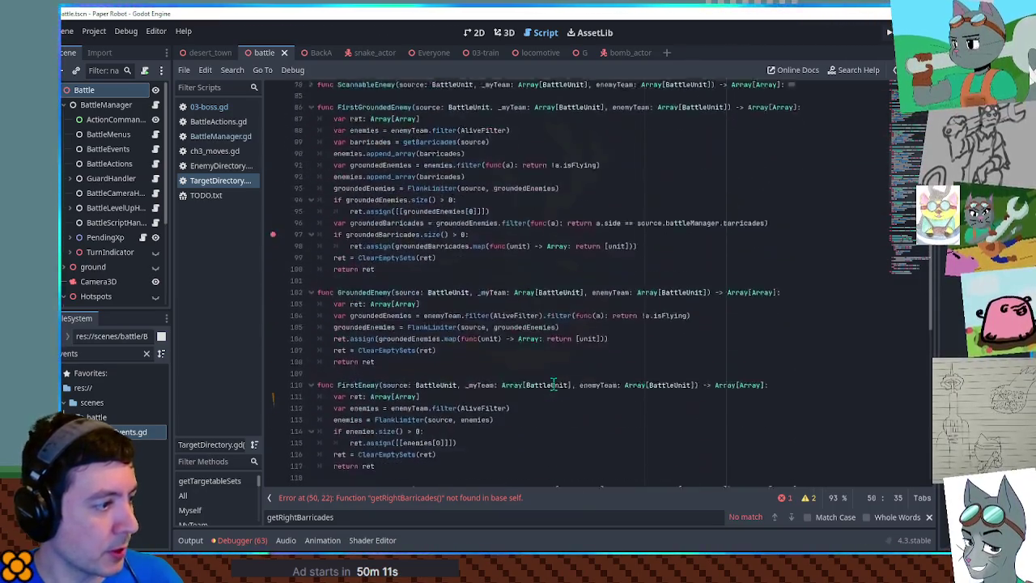
scroll(554, 384, down, 5)
click(441, 262)
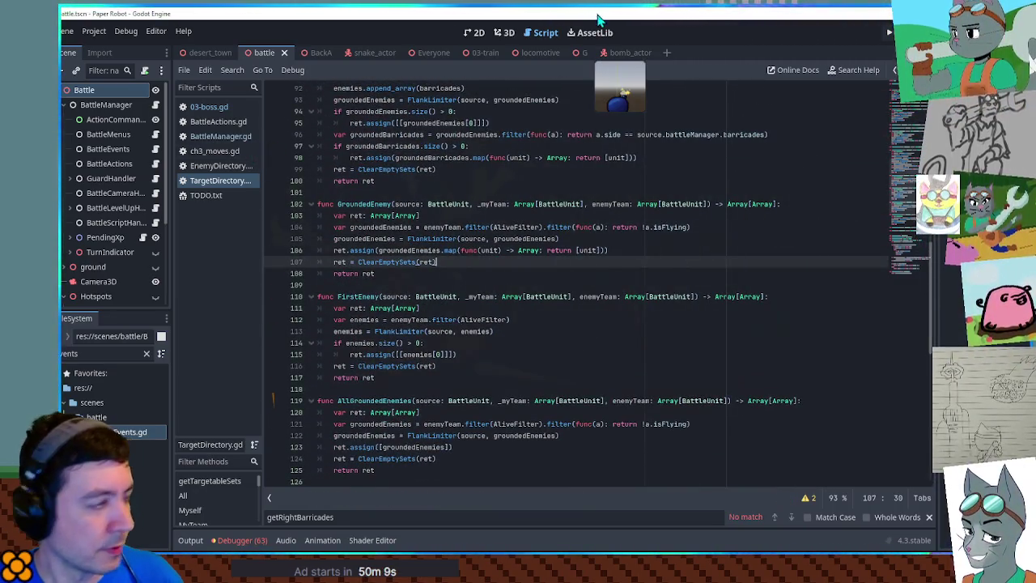
Step: Delete the duplicate enemies.append_array(barricades) line 92 in FirstGroundedEnemy
click(636, 219)
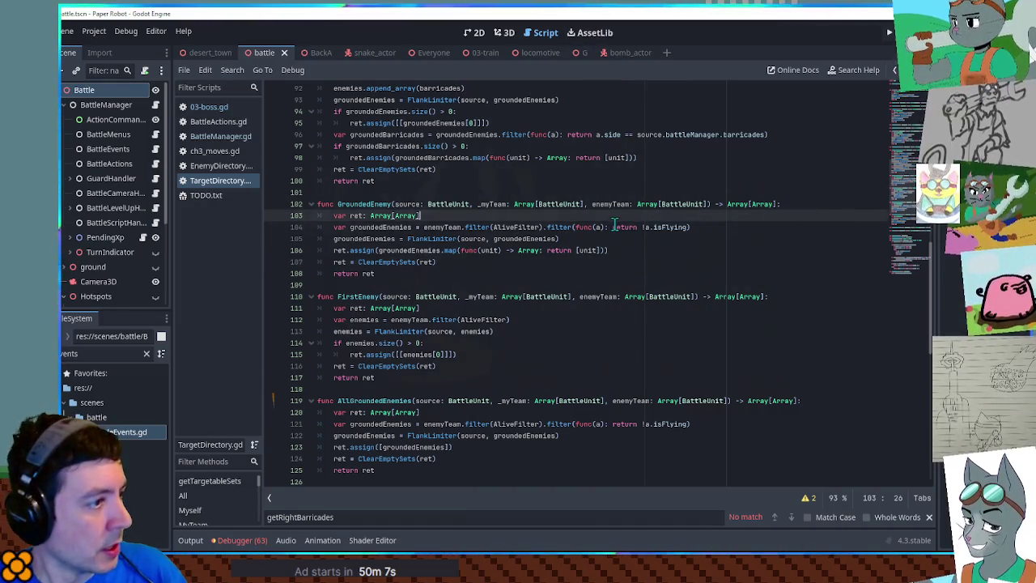
scroll(388, 223, up, 3)
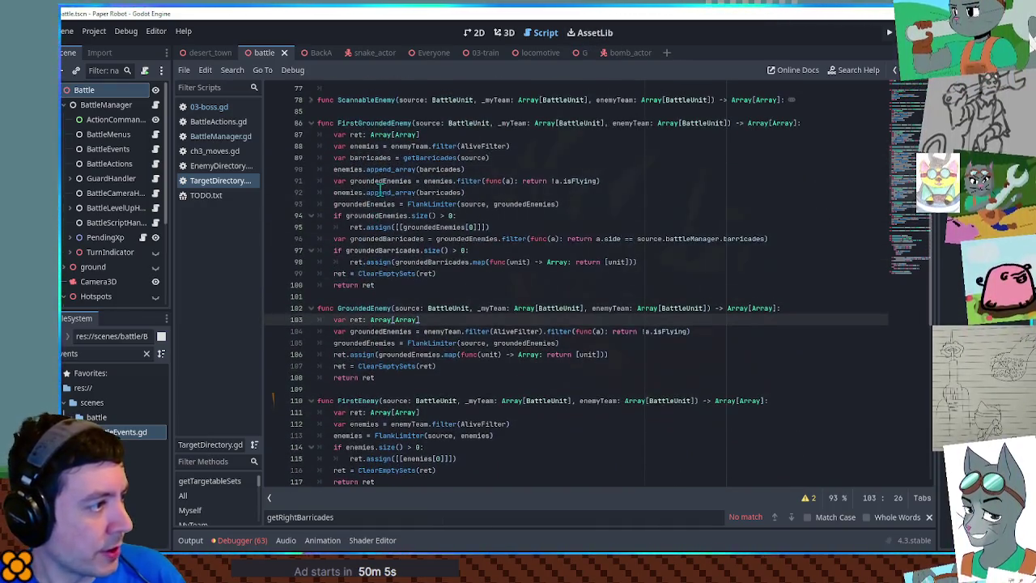
click(377, 183)
double_click(356, 170)
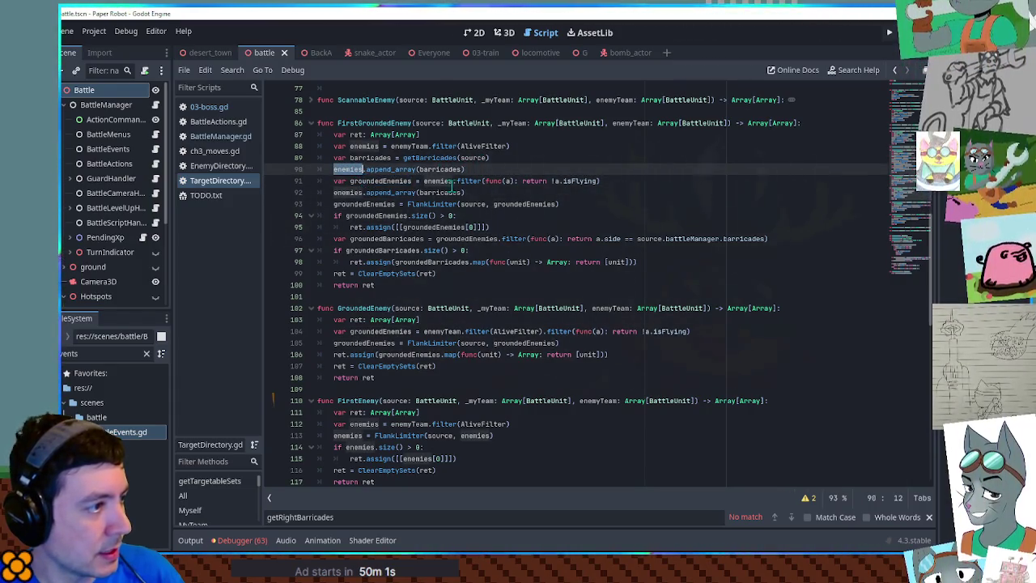
double_click(354, 192)
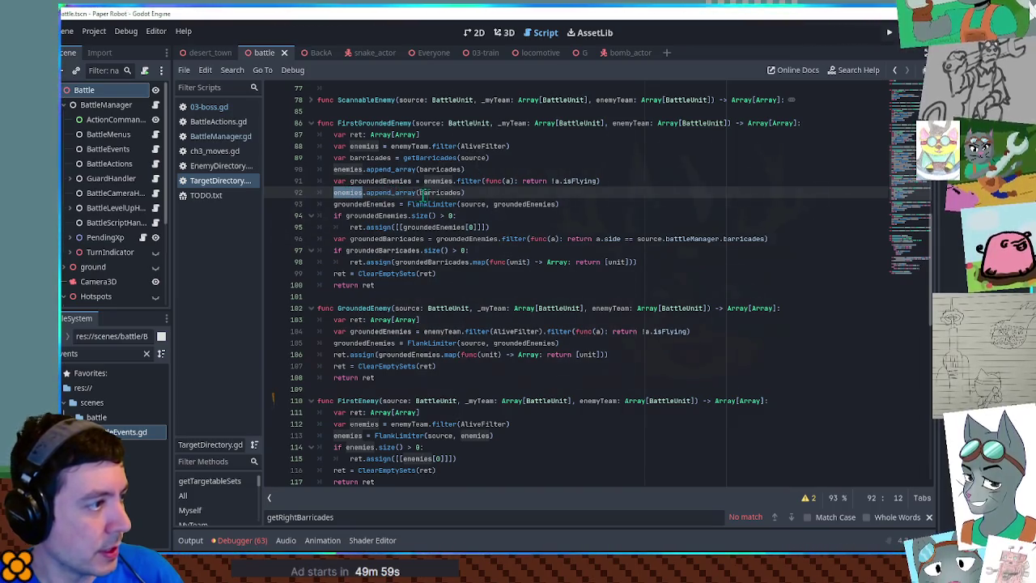
double_click(442, 192)
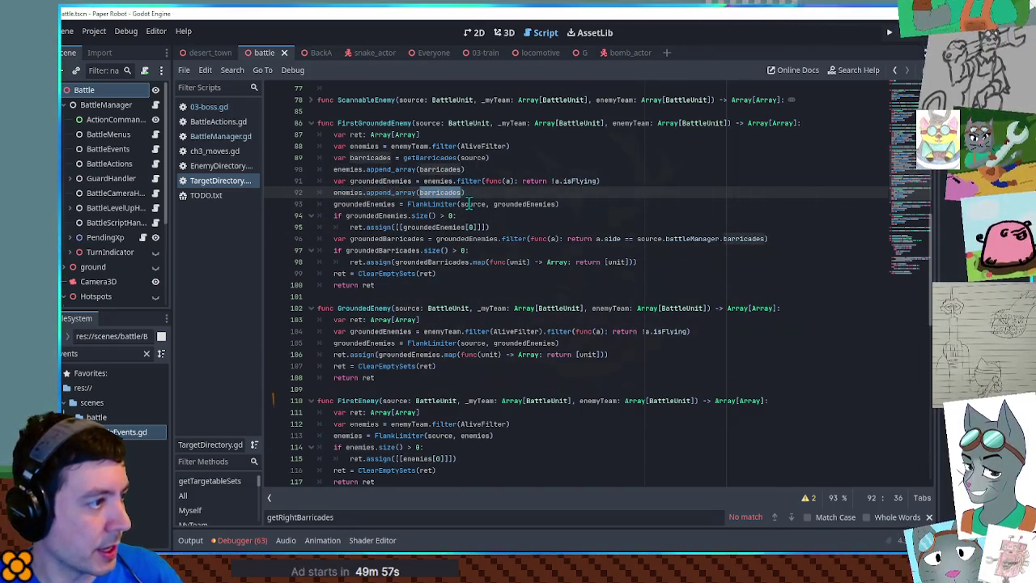
key(ctrl+shift+k)
Step: Review the FlankLimiter, groundedEnemies size check and groundedBarricades logic on lines 91–97
double_click(381, 181)
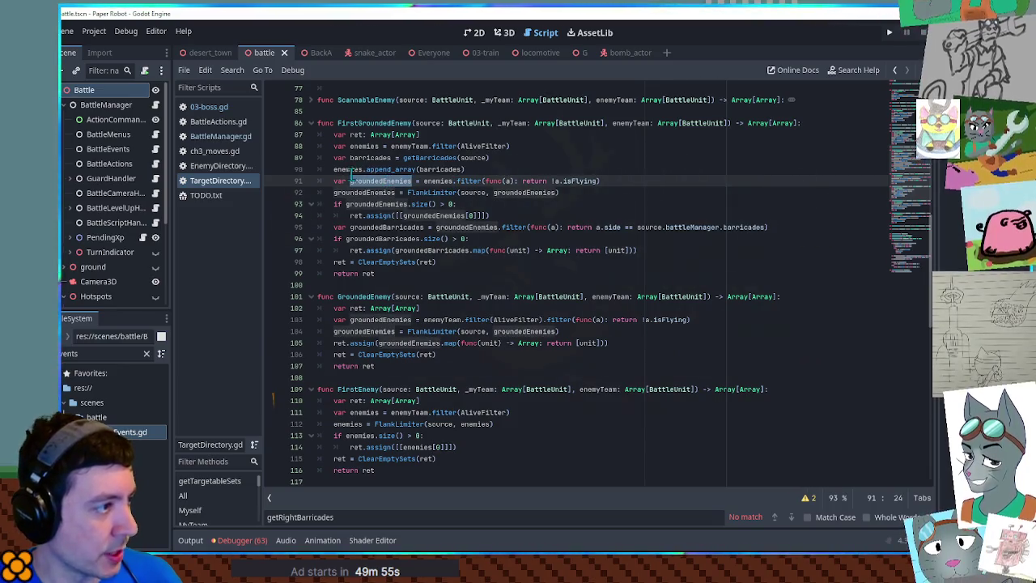
click(613, 181)
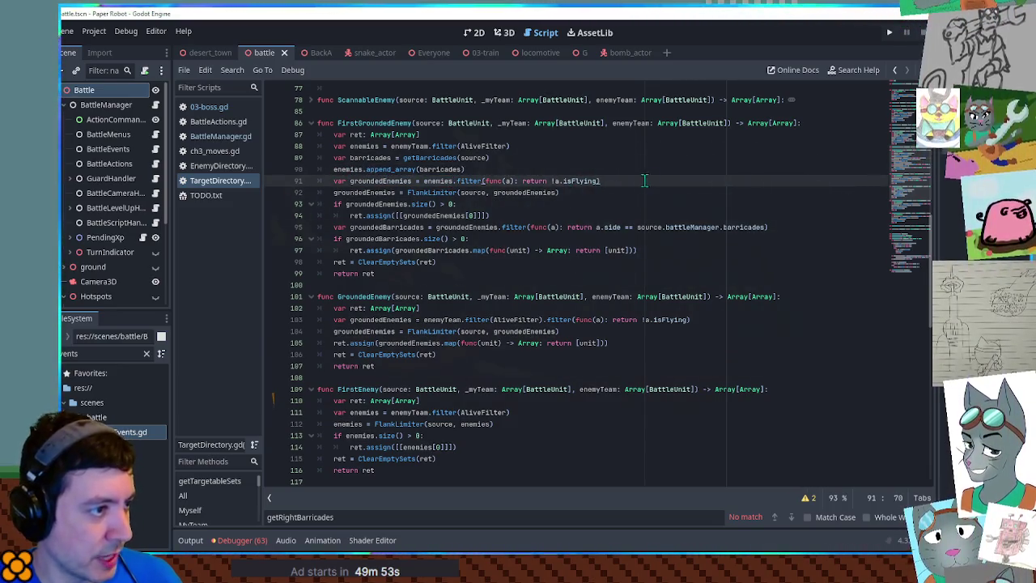
click(572, 193)
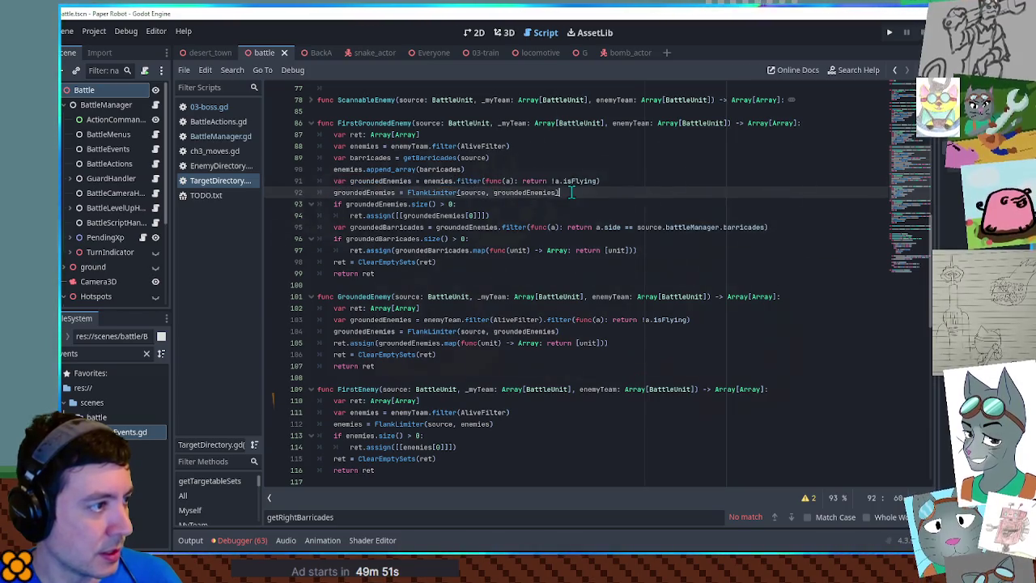
drag(332, 193, 589, 197)
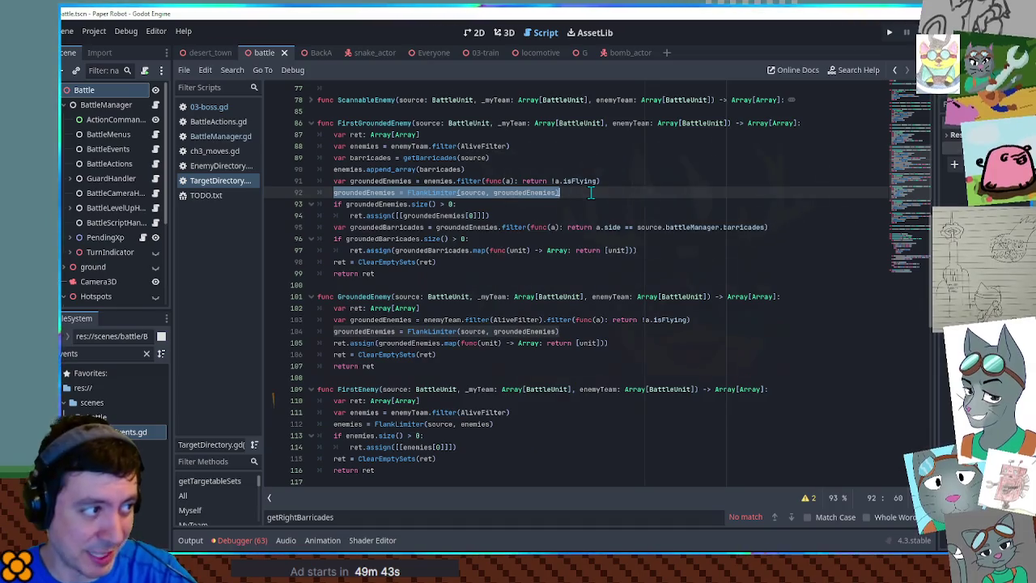
double_click(370, 204)
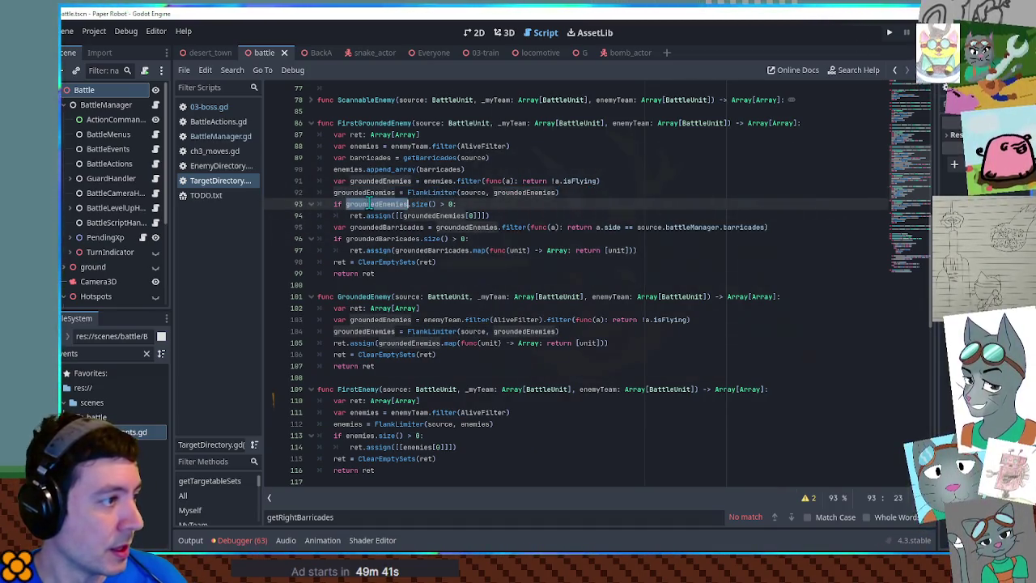
drag(351, 215, 494, 215)
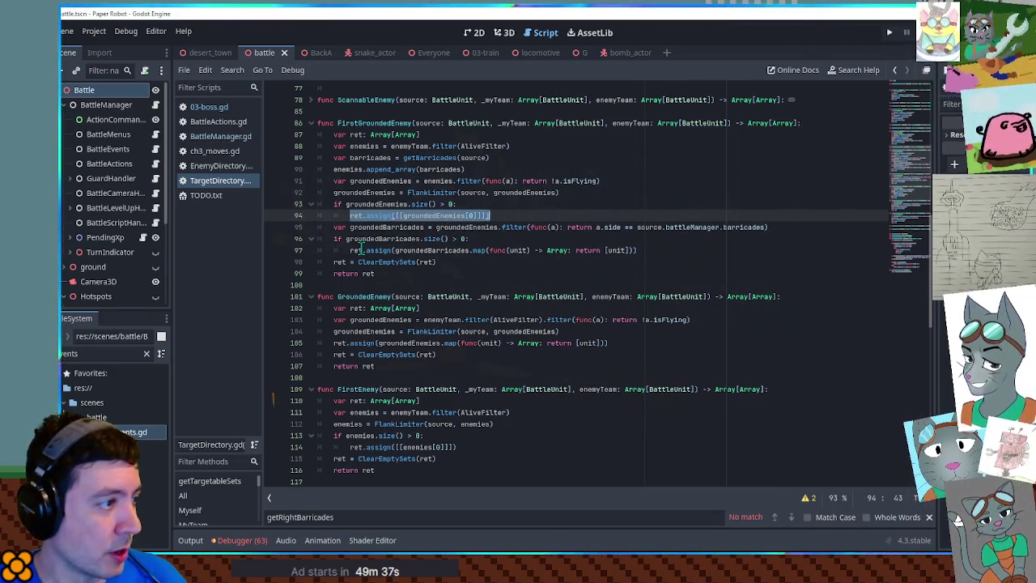
drag(328, 203, 515, 212)
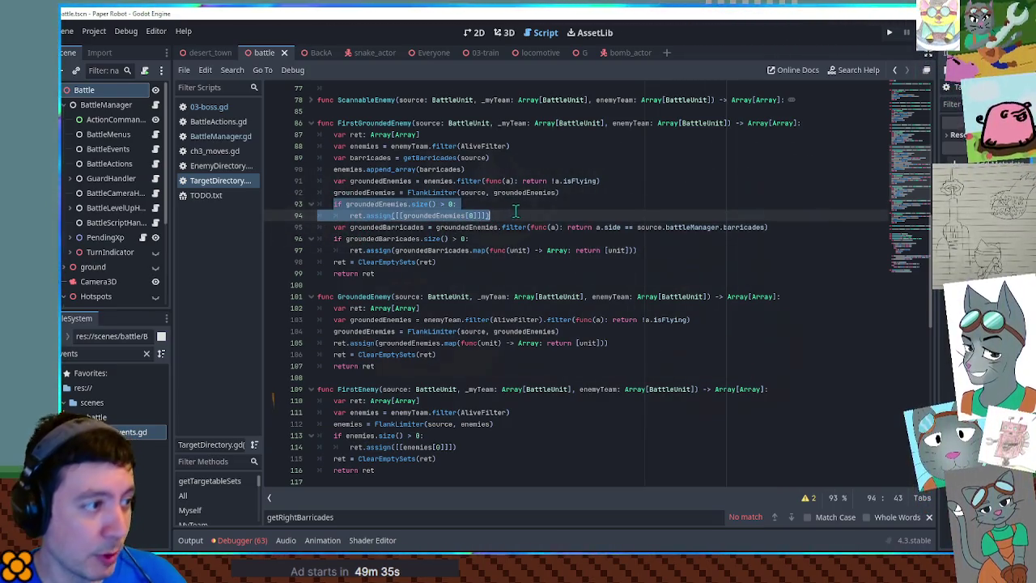
double_click(371, 229)
double_click(493, 228)
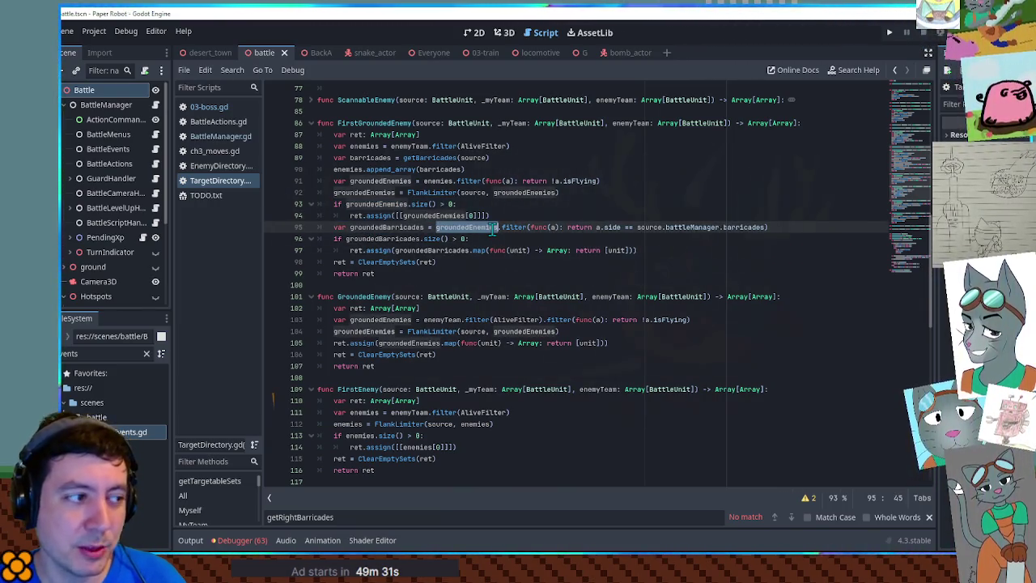
double_click(747, 226)
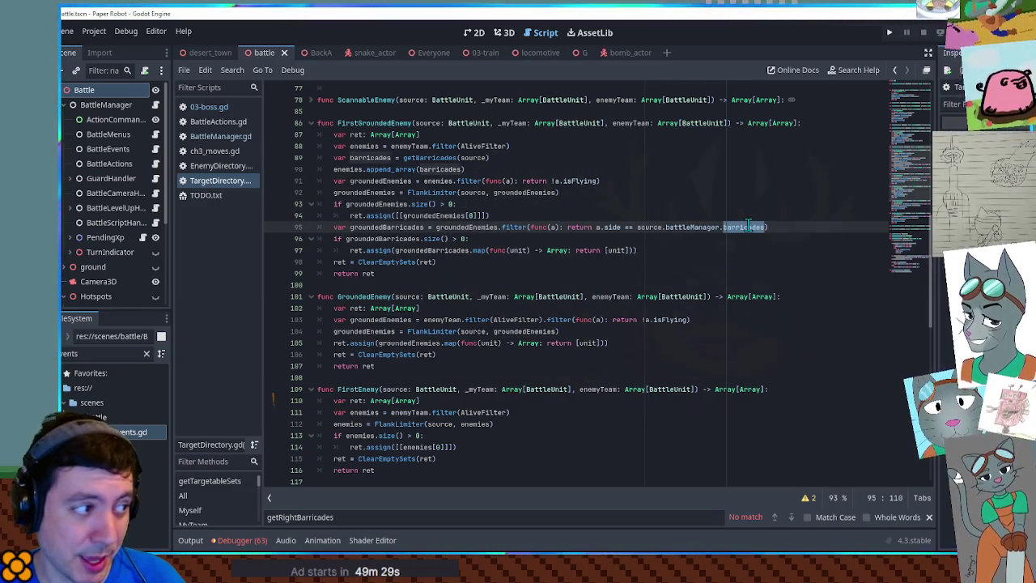
double_click(440, 250)
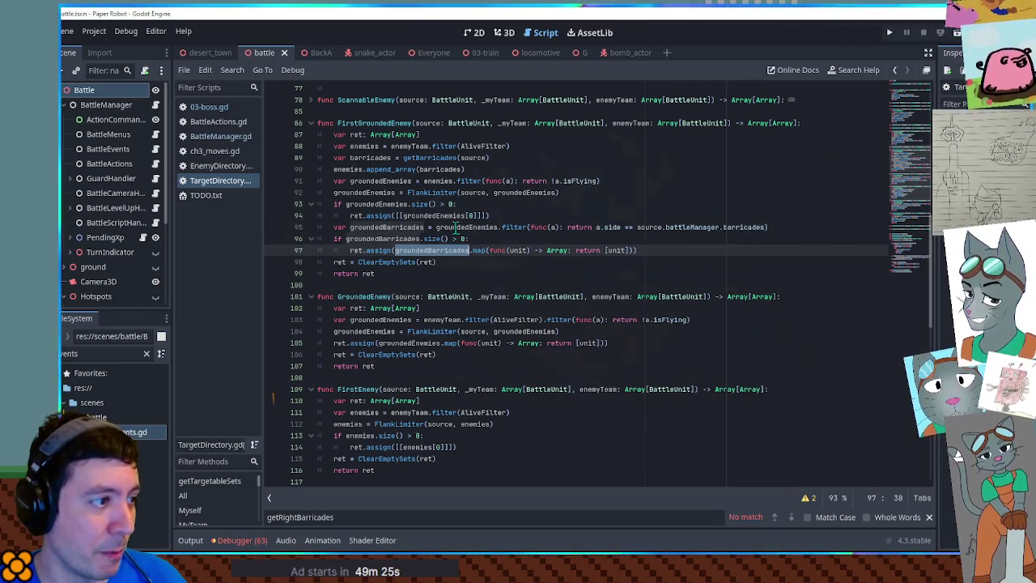
double_click(467, 227)
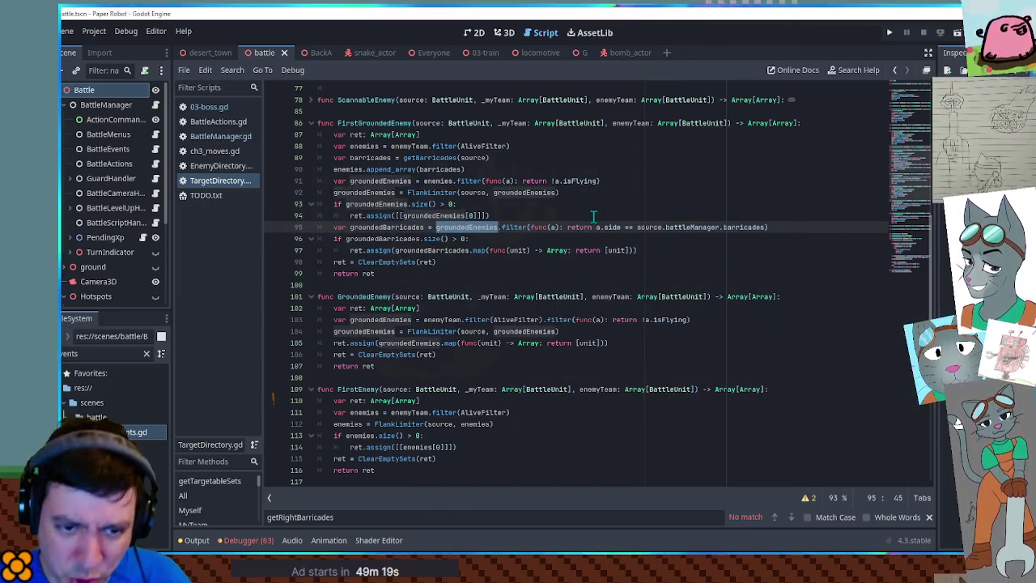
Step: Run the project with F5 and choose the robot's Gear Spin attack
key(F5)
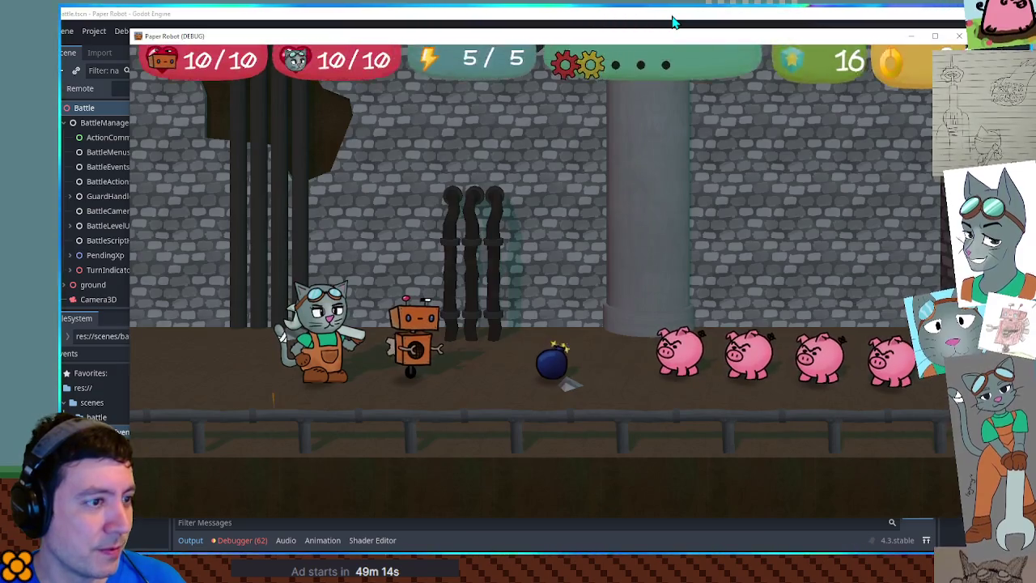
click(672, 22)
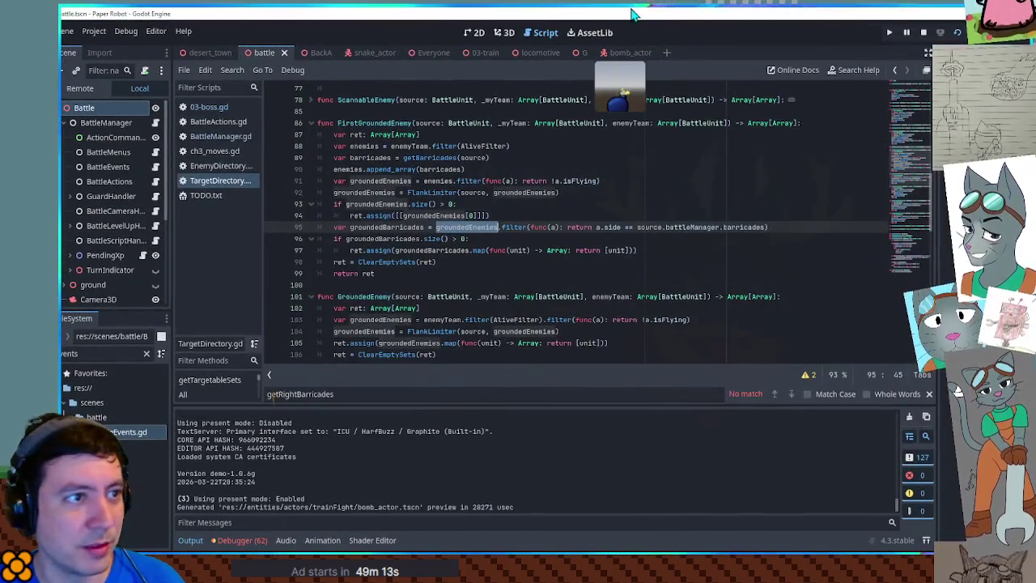
key(alt+Tab)
key(space)
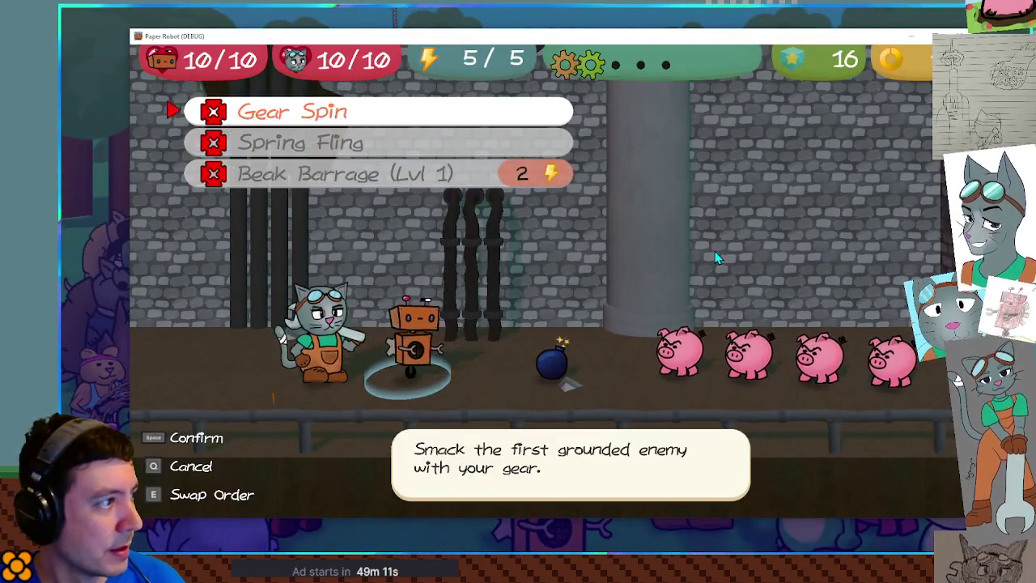
key(space)
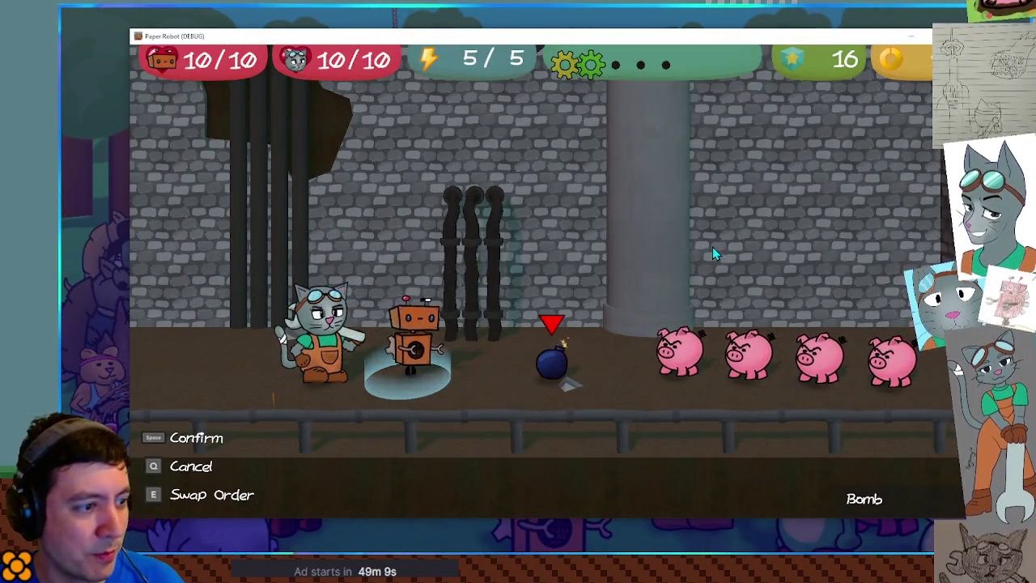
Step: Re-select Gear Spin and cycle its target between the bomb and the first pig
key(q)
key(space)
key(Right)
key(Left)
key(Left)
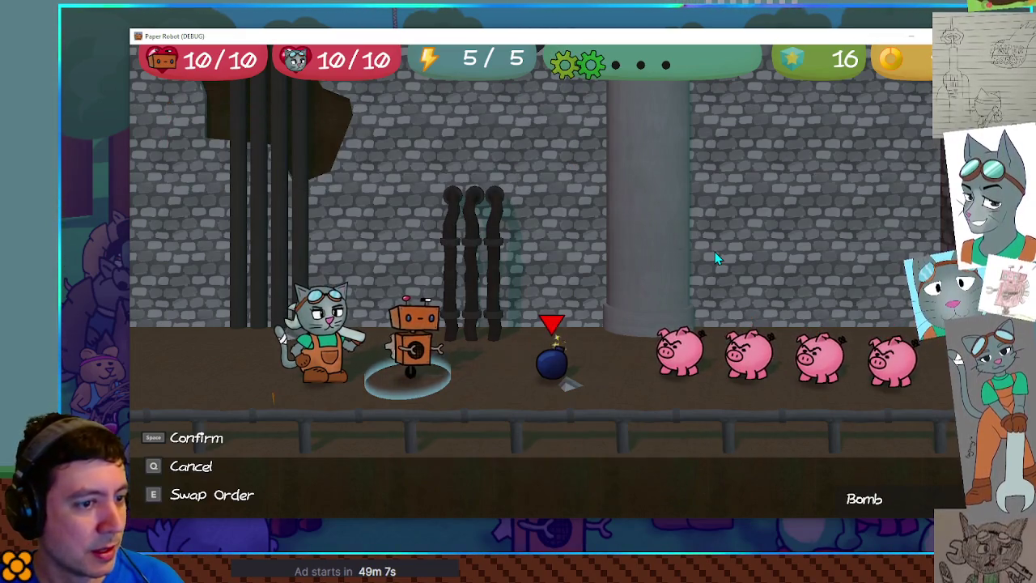
key(Right)
key(Left)
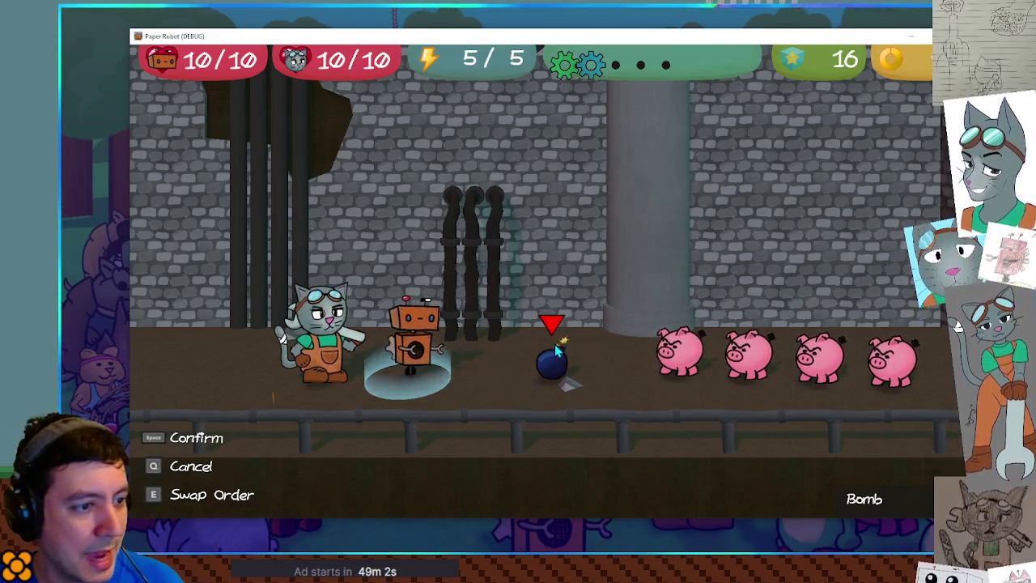
key(q)
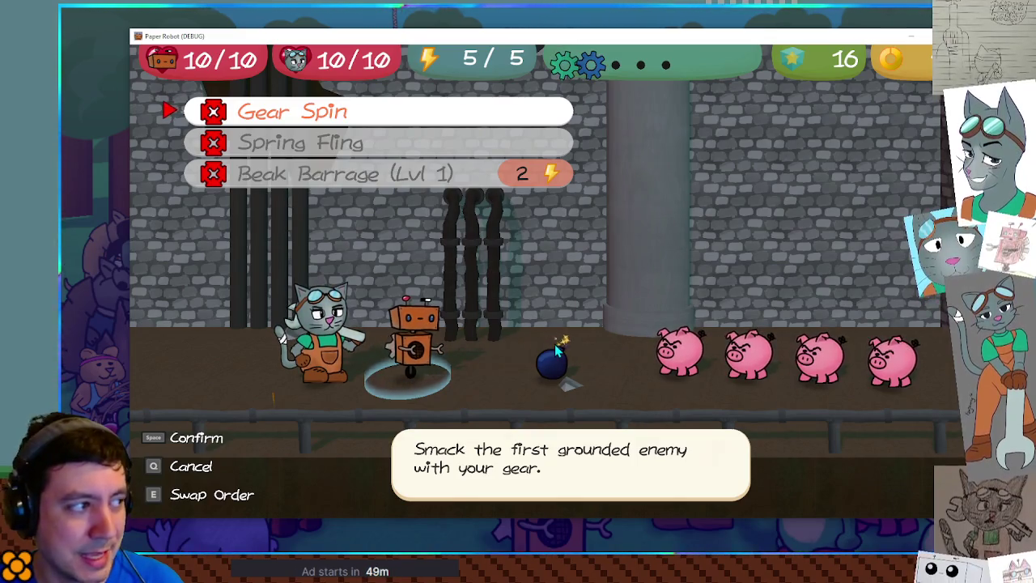
Step: Check Beak Barrage's targets, then back out to the robot's main actions
key(Down)
key(space)
key(q)
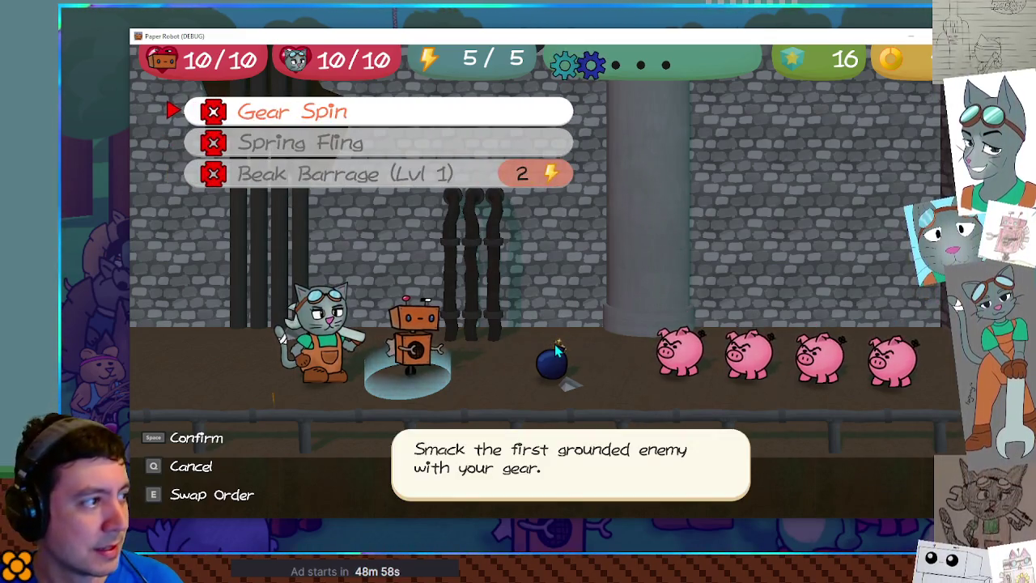
key(q)
Step: Swap the cat to the front and try Scan targeting on a further pig
key(e)
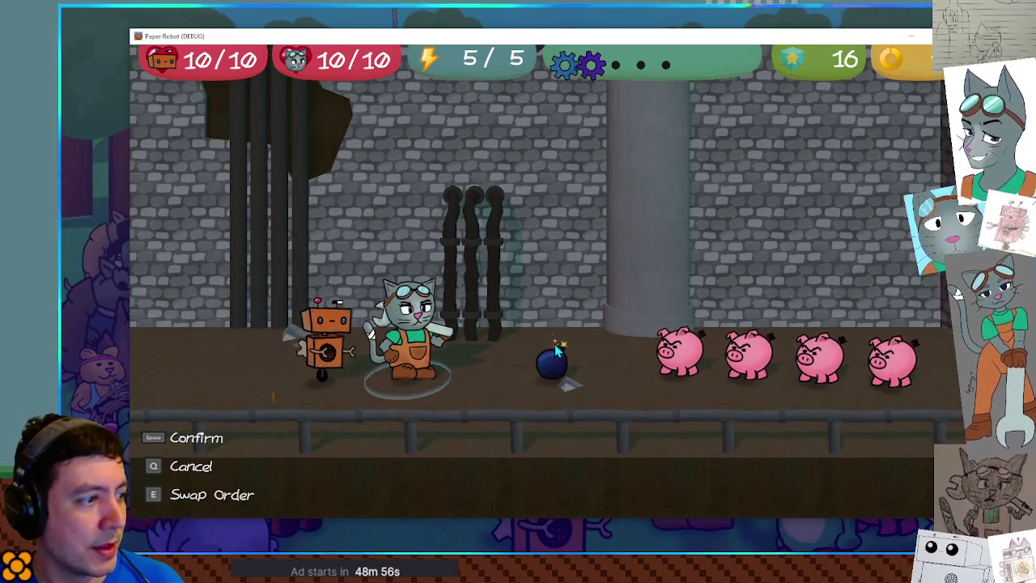
key(space)
key(Down)
key(space)
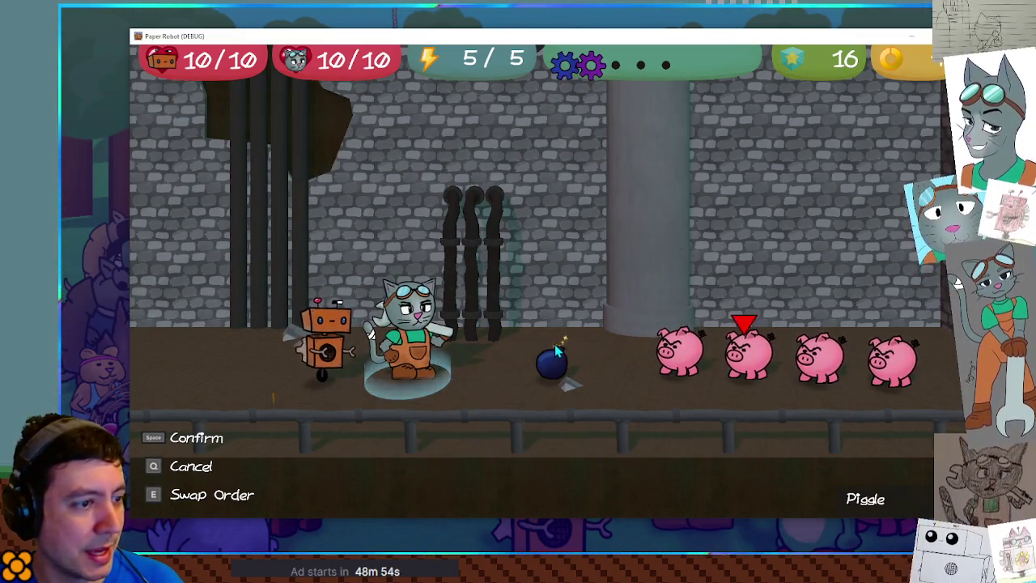
key(Right)
key(Right)
key(Right)
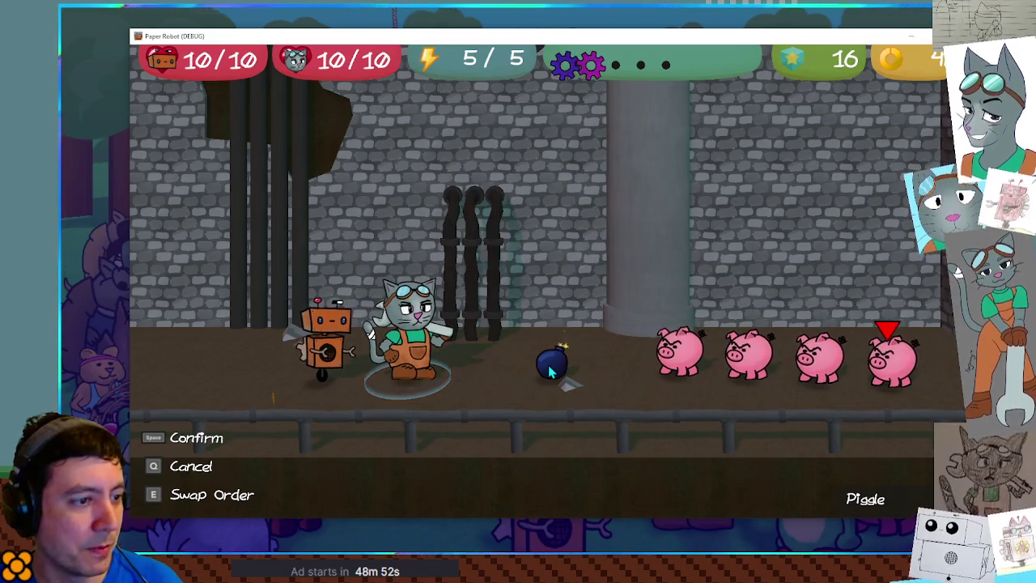
key(q)
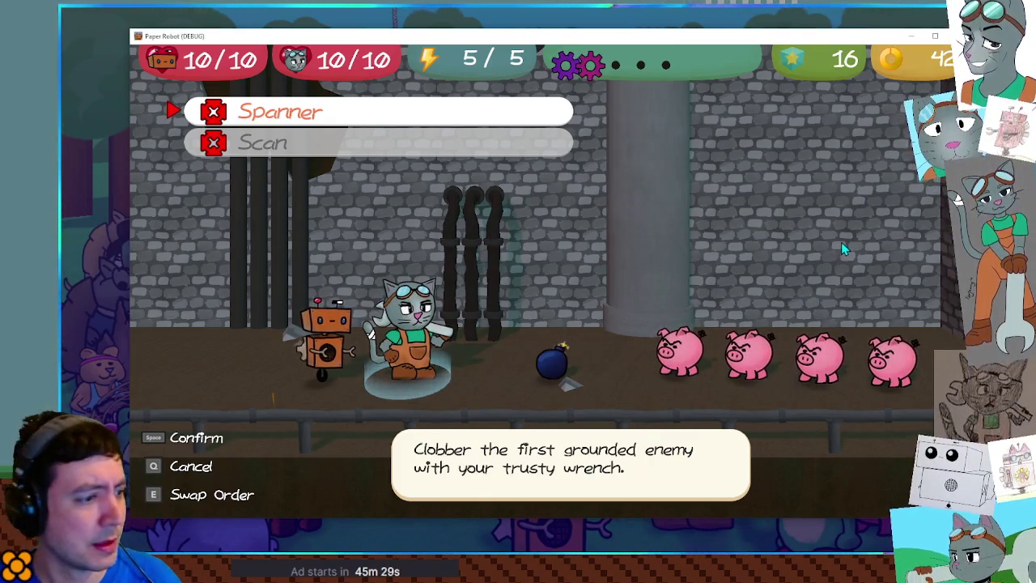
Step: Close the cat's attack list and swap the robot back to the front
key(q)
key(e)
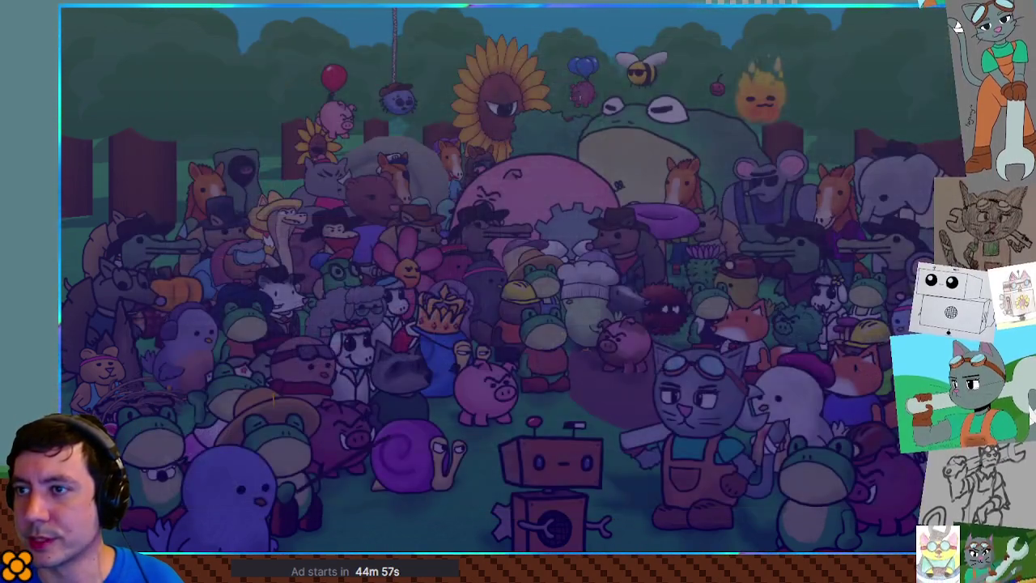
Step: Finish ClearEmptySets' return type as Array[Array]
scroll(618, 231, up, 5)
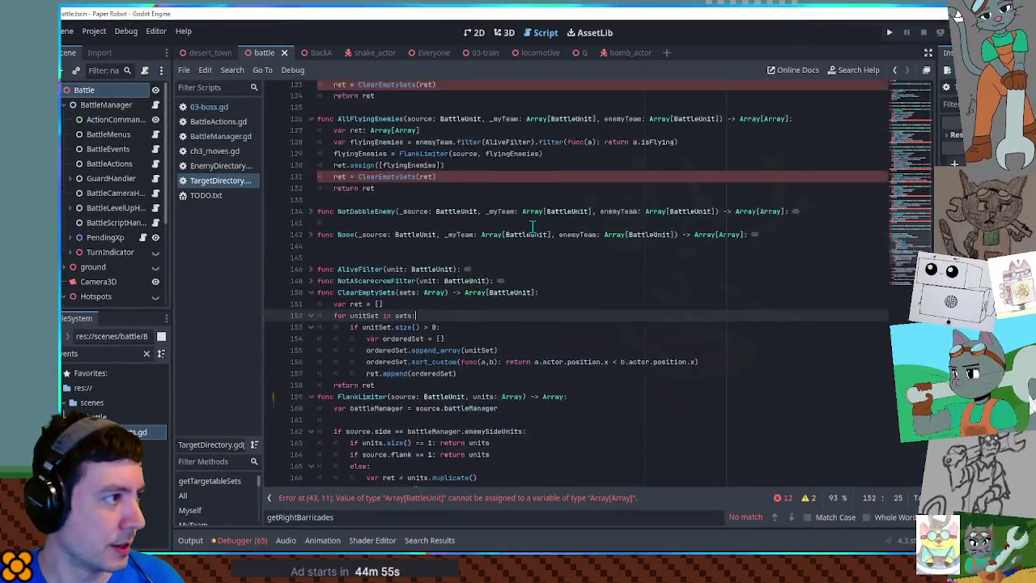
scroll(538, 228, down, 5)
click(555, 297)
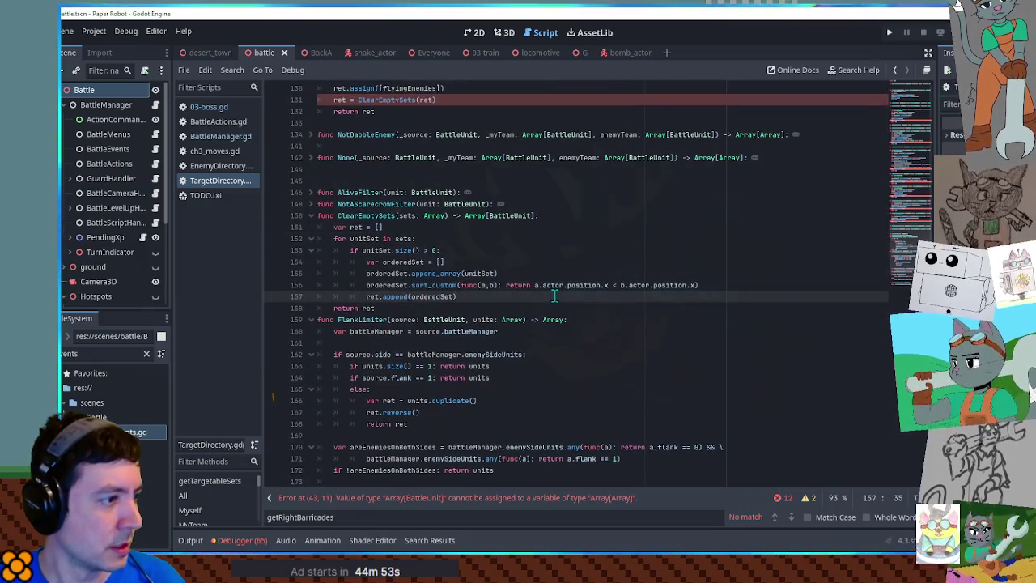
key(ctrl+z)
key(ctrl+z)
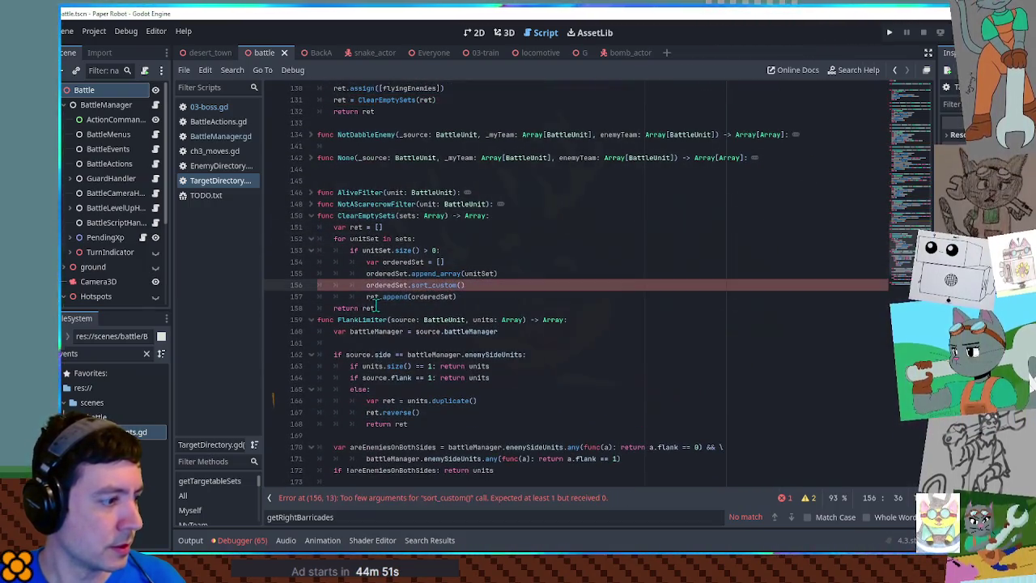
key(ctrl+y)
key(ctrl+y)
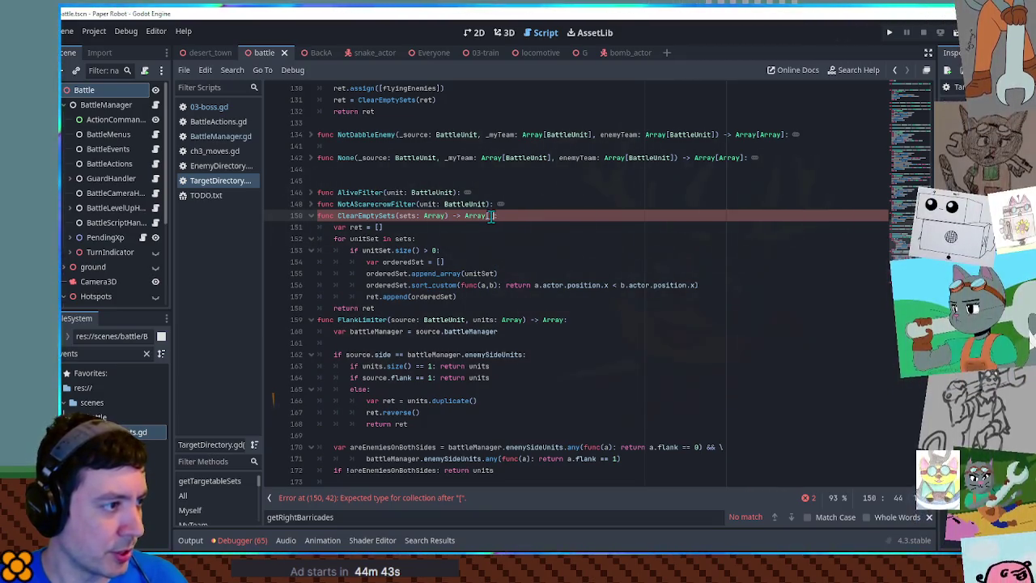
text(rra)
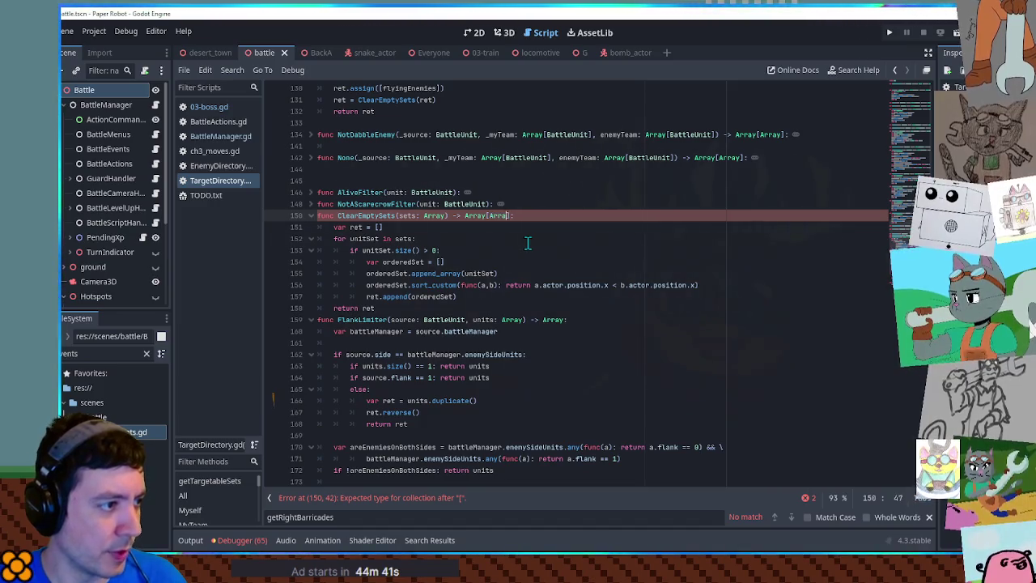
text(y)
click(571, 193)
Step: Relaunch the game with F5 to test the fix
scroll(569, 199, up, 2)
scroll(571, 203, up, 10)
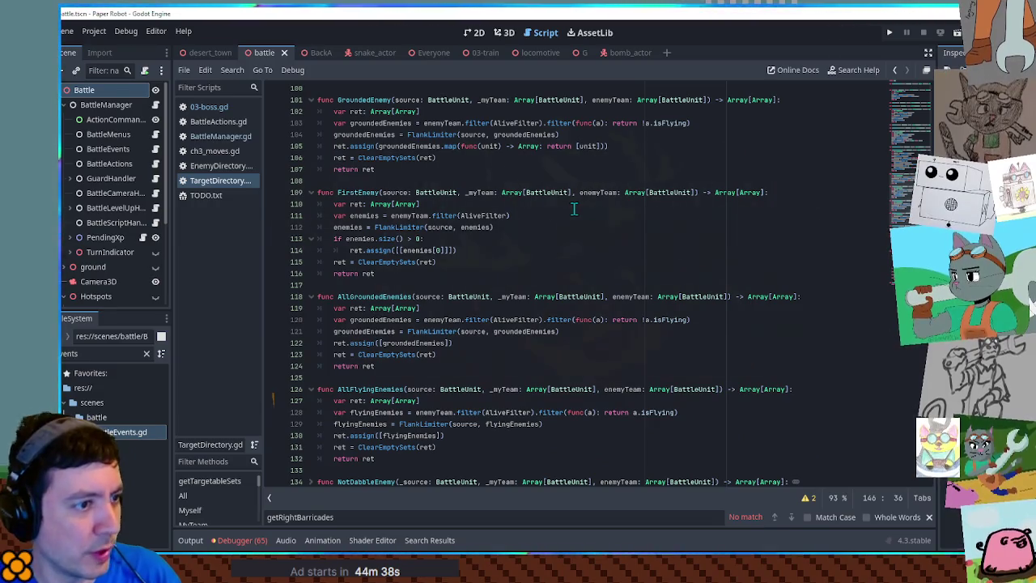
key(F5)
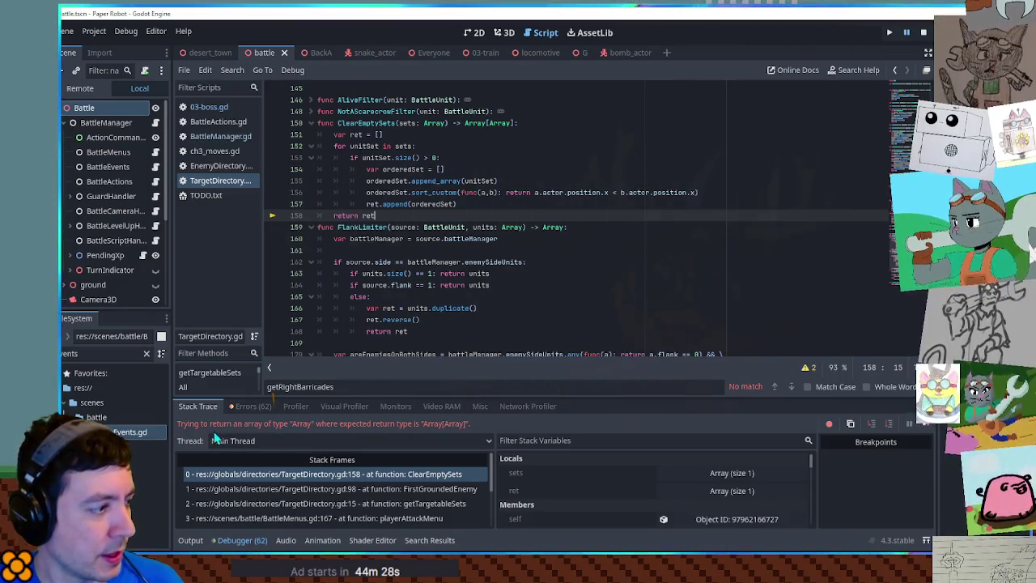
Step: Inspect the line 158 error and check ret's value, a one-element untyped Array
scroll(627, 259, down, 5)
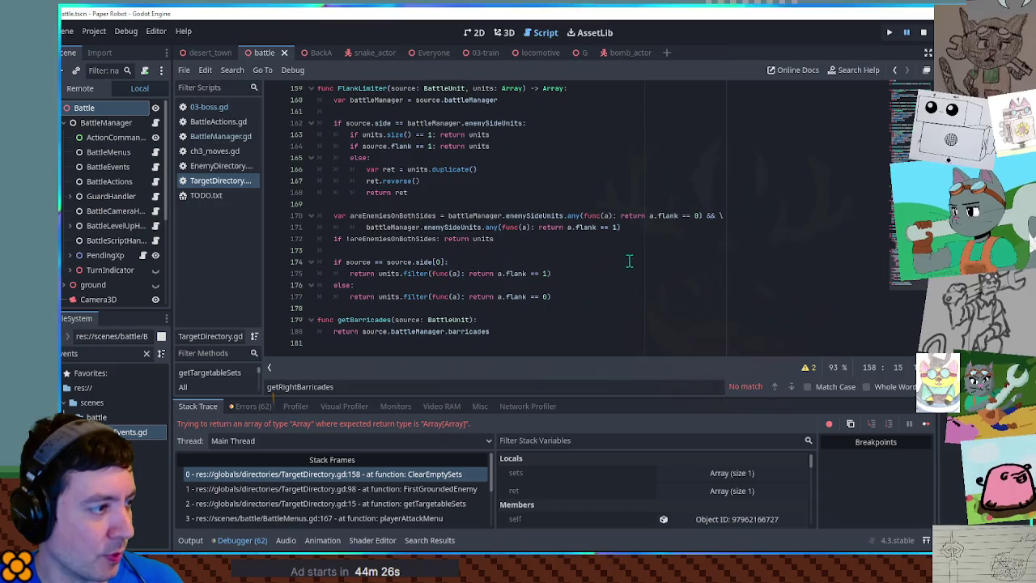
scroll(529, 287, up, 3)
scroll(429, 233, down, 1)
scroll(429, 233, up, 4)
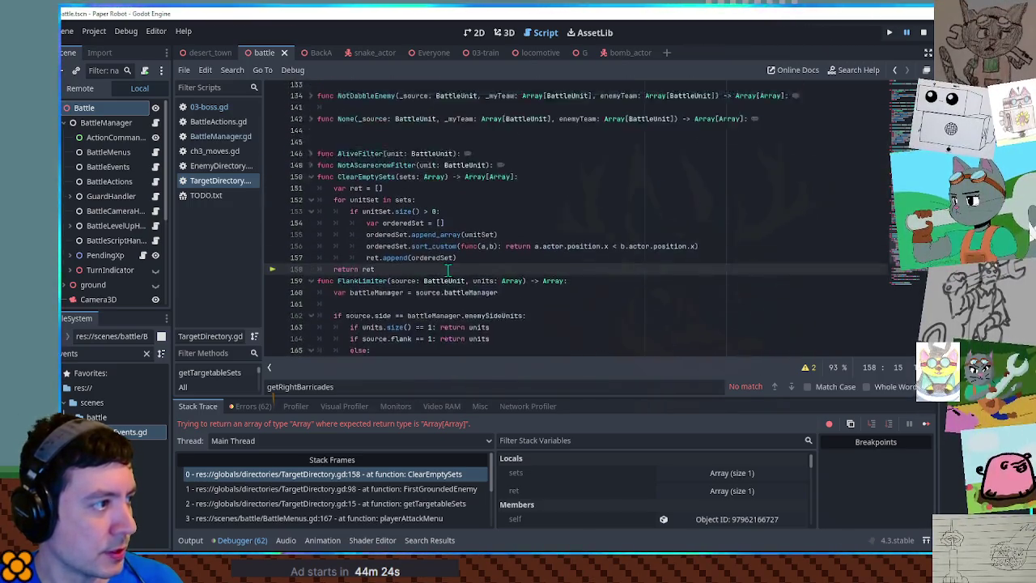
mouse_move(373, 285)
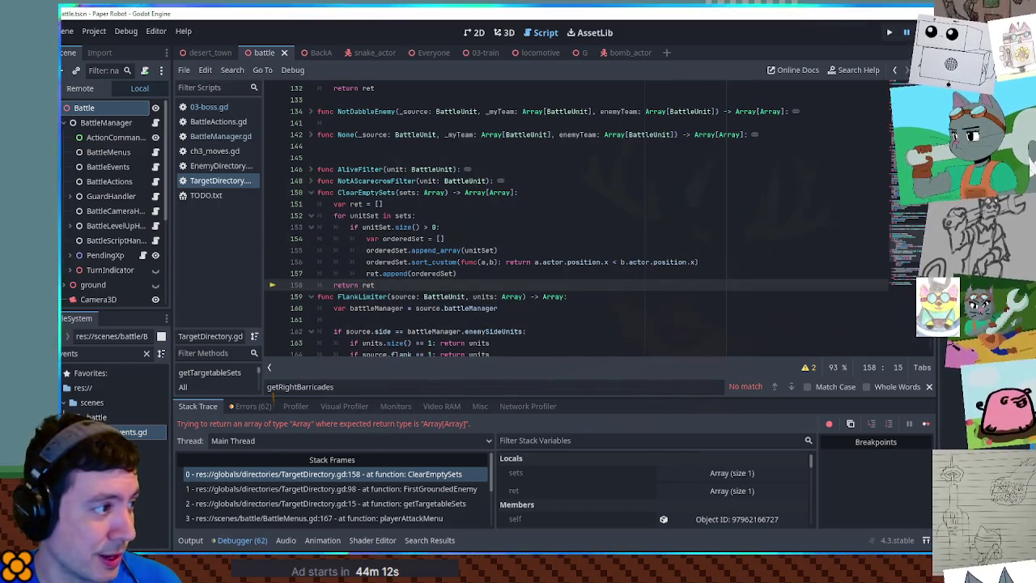
Step: Stop the game, declare ret as Array[Array] on line 151, and relaunch
key(F8)
click(366, 204)
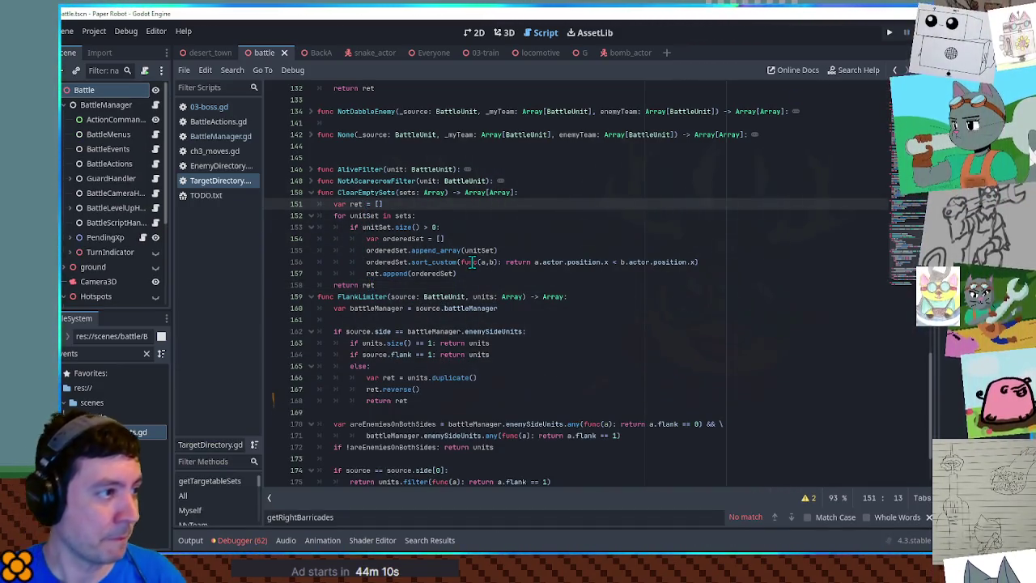
text(: Array[Ar)
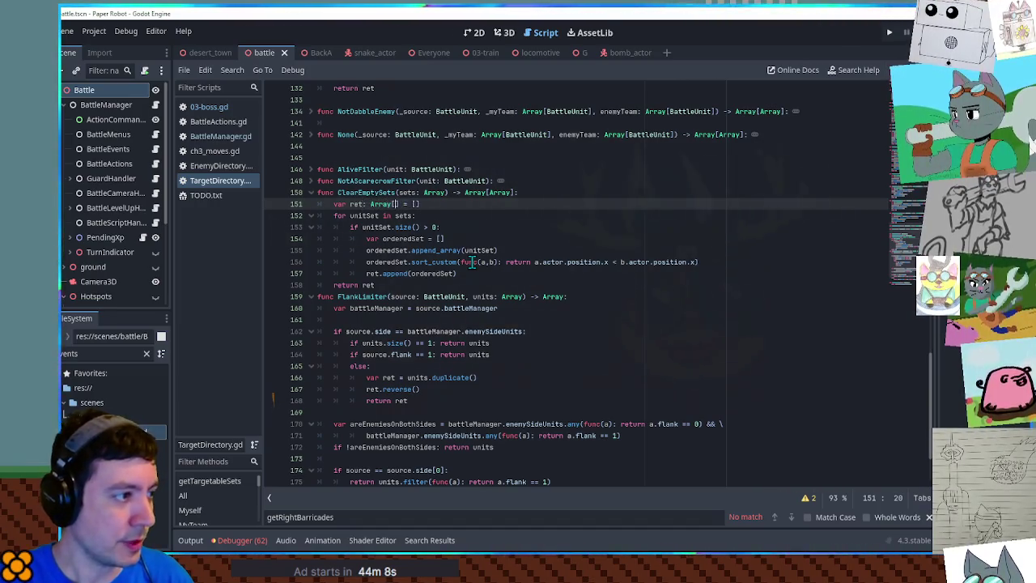
text(ray)
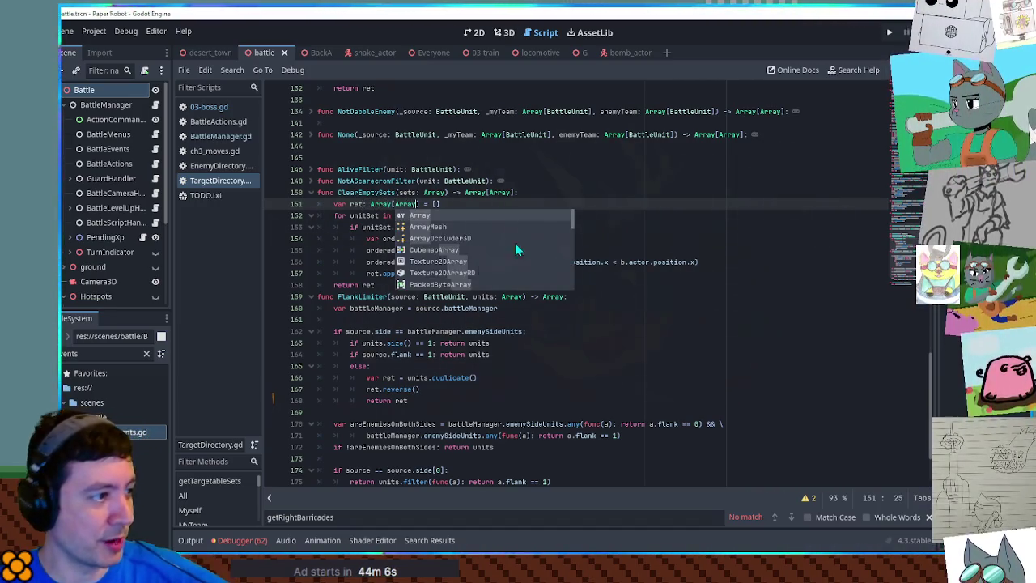
click(567, 203)
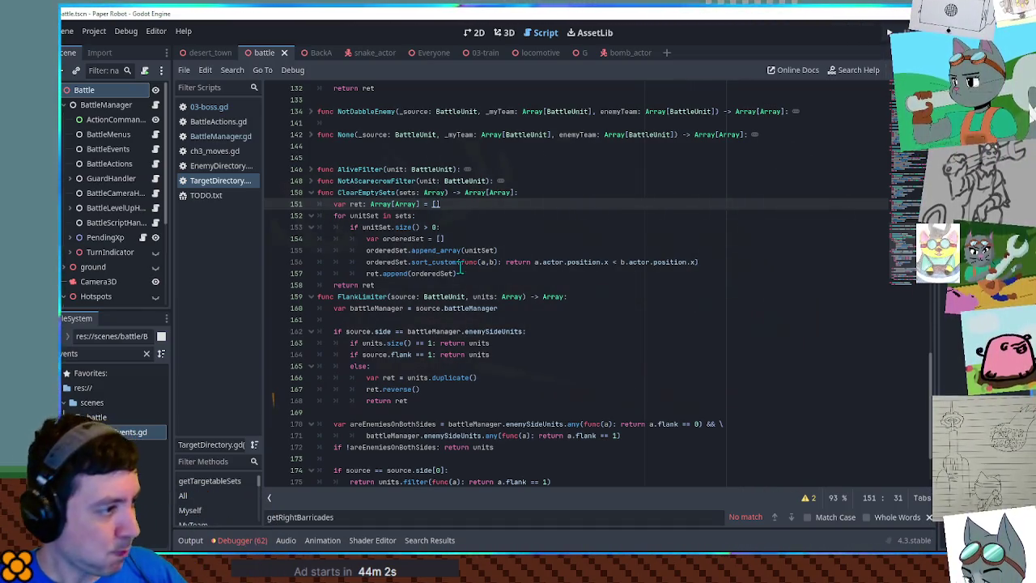
click(476, 241)
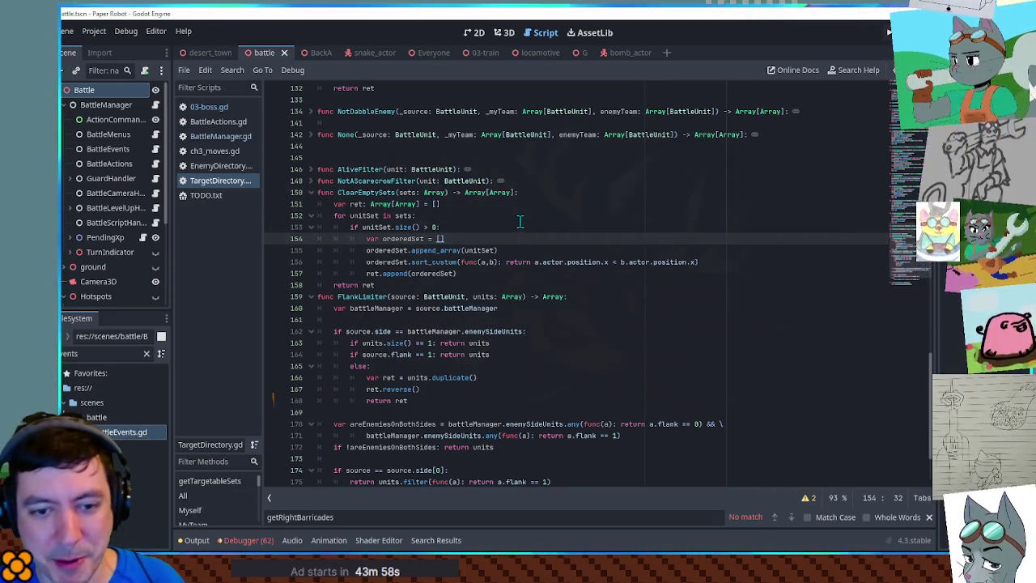
key(F5)
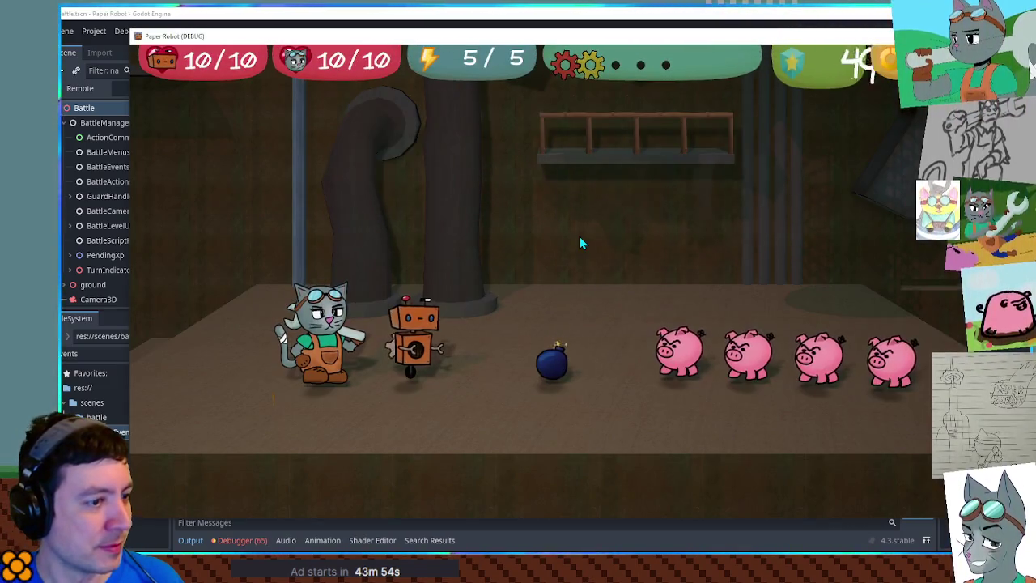
Step: Aim Gear Spin at the bomb, then aim Spring Fling, cycling targets between bomb and pigs
key(space)
key(space)
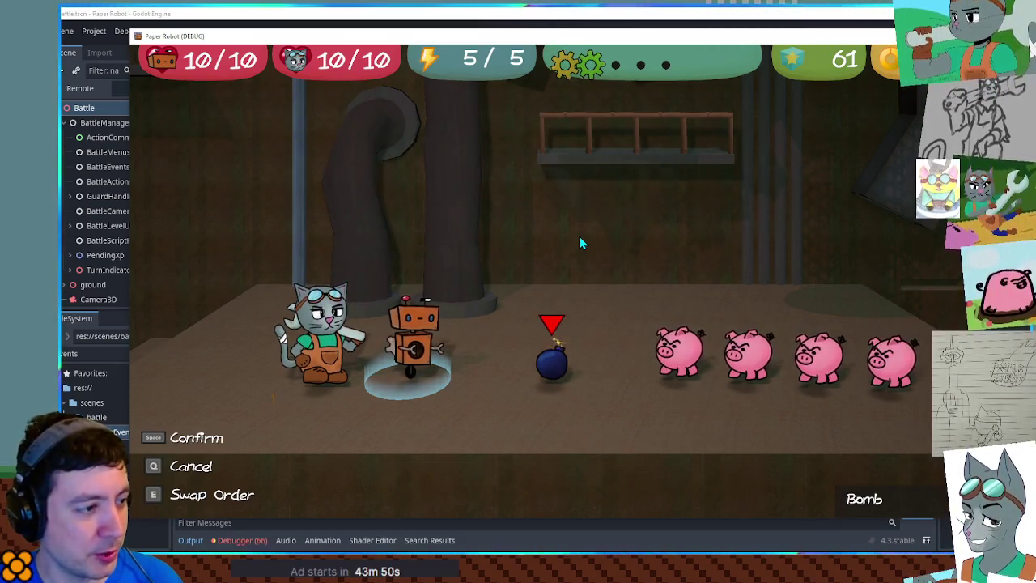
key(q)
key(Down)
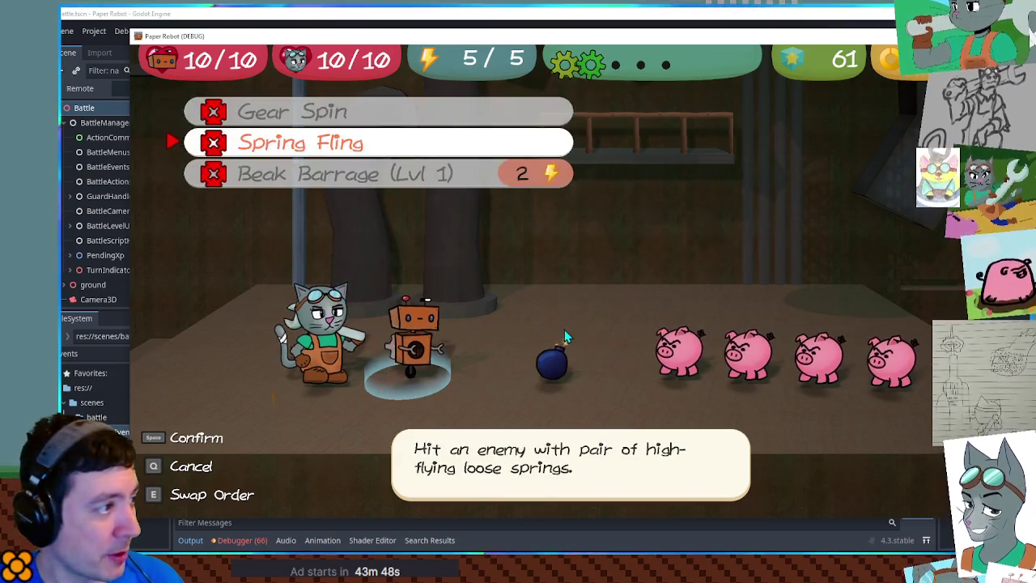
key(space)
key(Right)
key(Left)
key(Left)
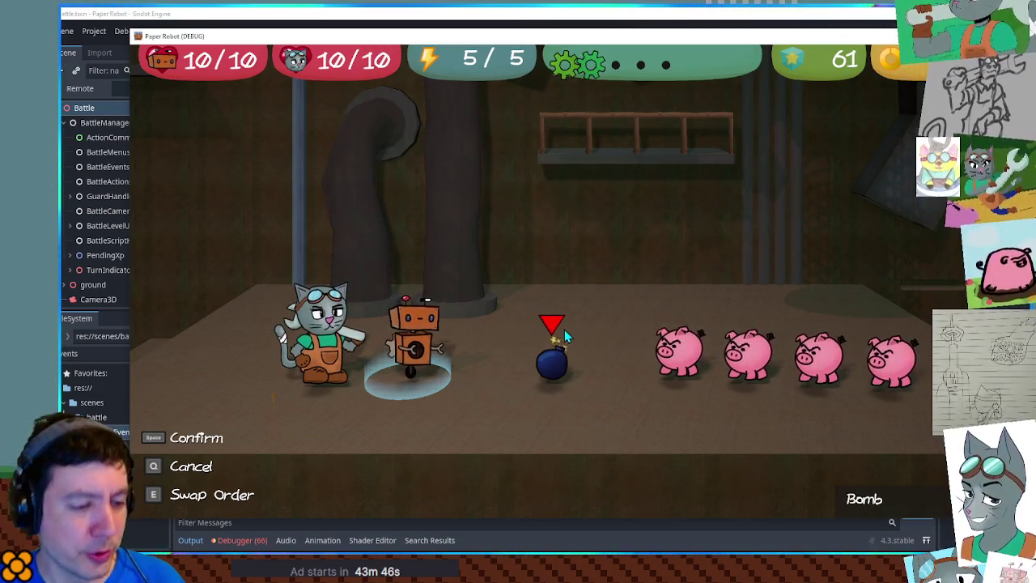
key(Left)
key(Right)
key(Right)
key(Left)
Step: Reselect Spring Fling against the first pig and close the running game
key(q)
key(Down)
key(space)
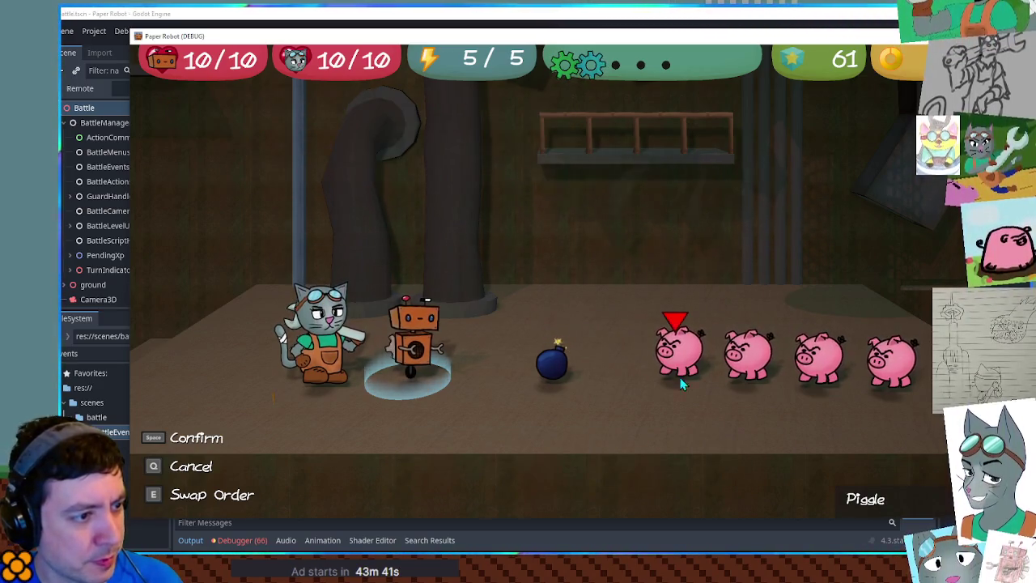
key(F8)
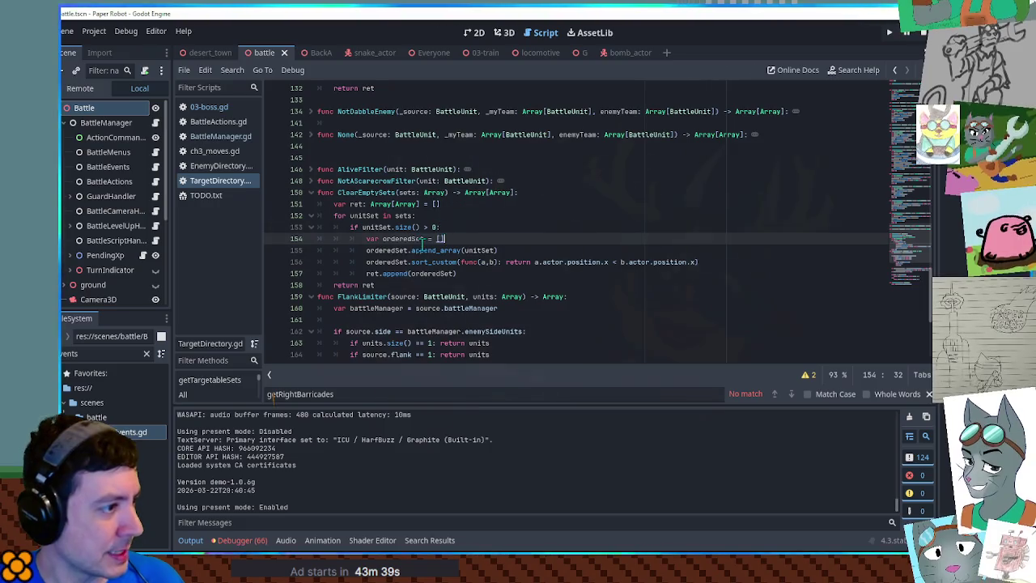
double_click(393, 262)
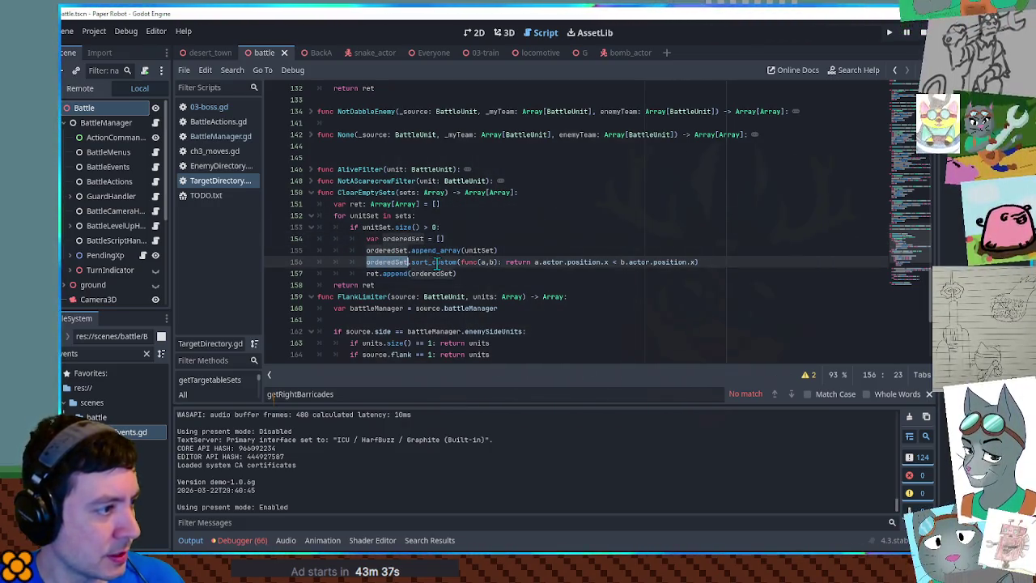
ctrl+click(430, 262)
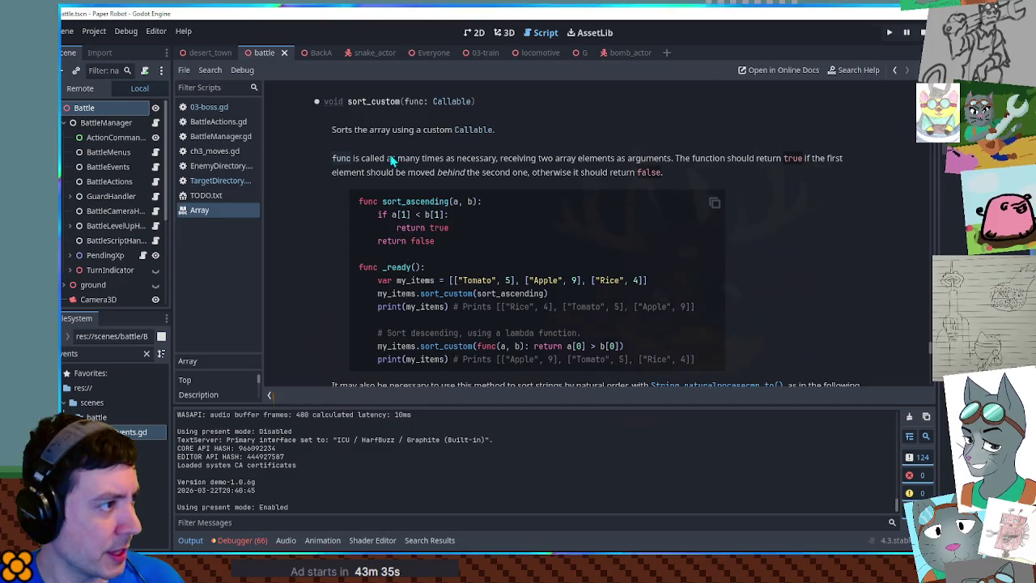
middle_click(219, 211)
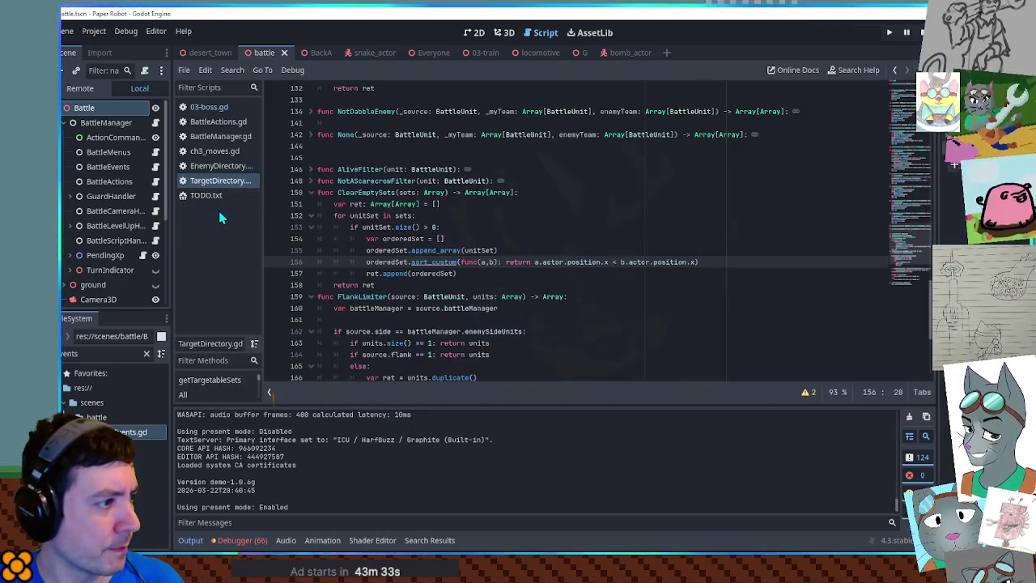
Step: Set a breakpoint on line 157, run the battle and continue past the breakpoint hits
click(272, 274)
key(alt+Tab)
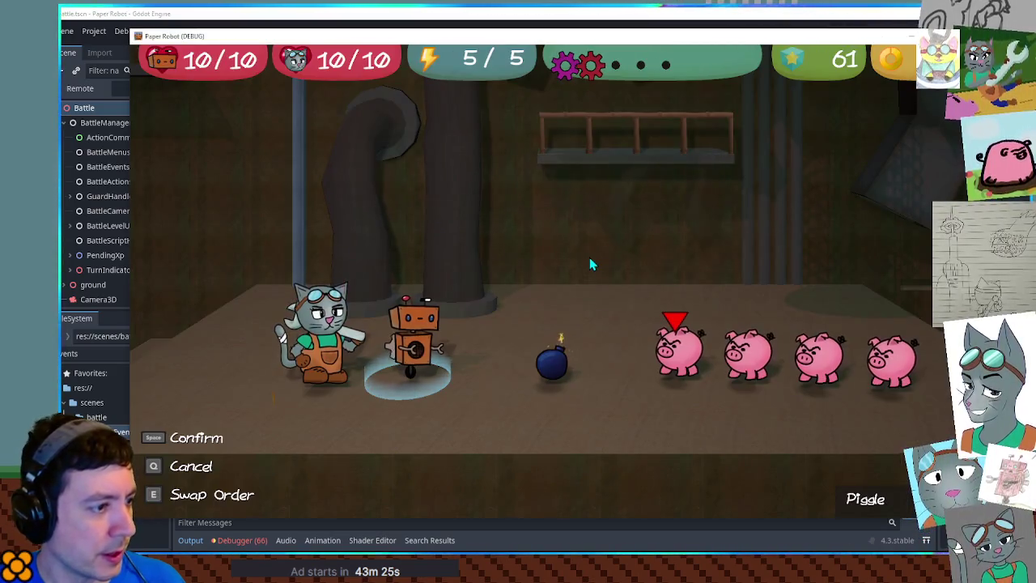
click(589, 257)
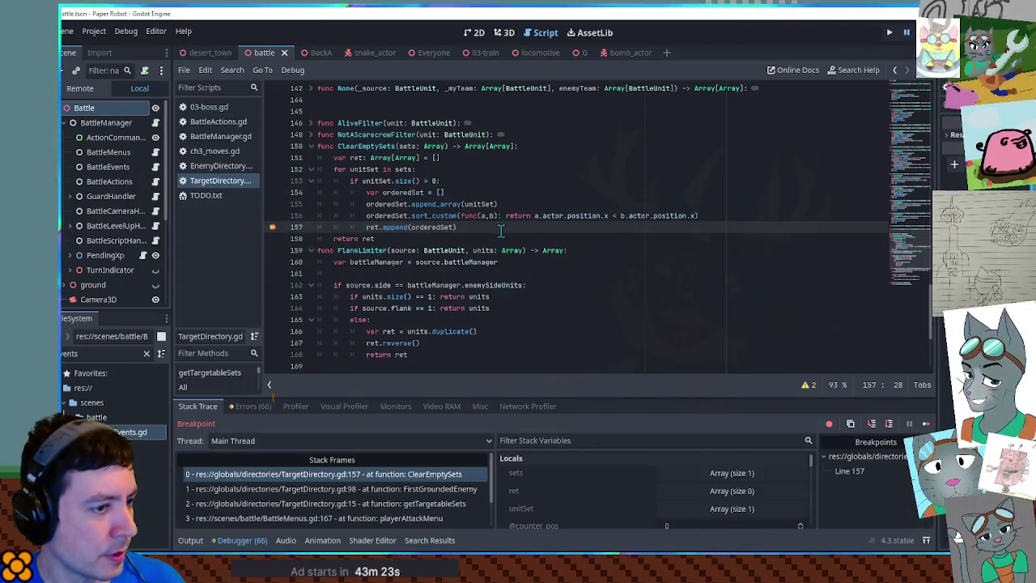
click(926, 424)
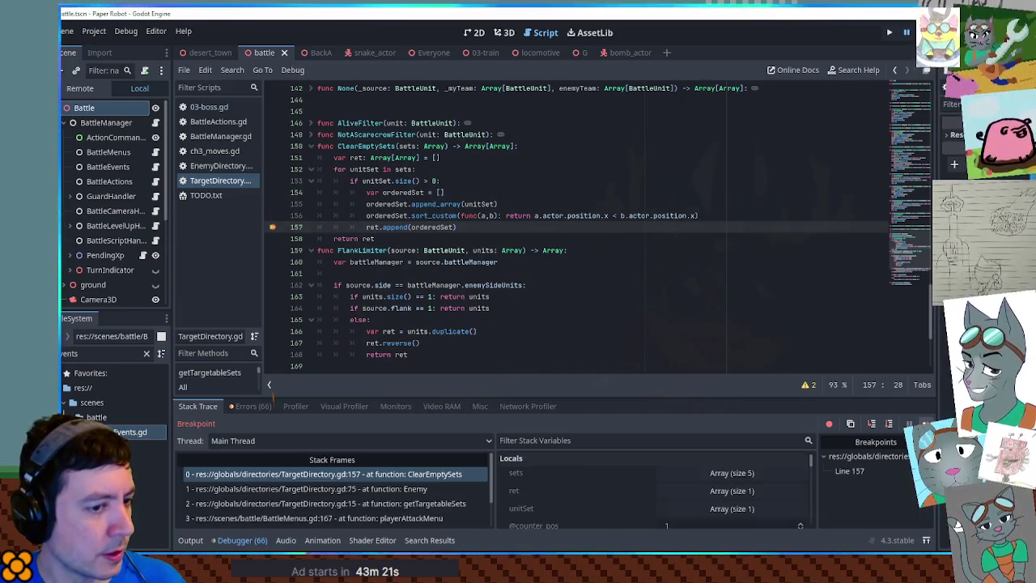
click(925, 424)
click(926, 424)
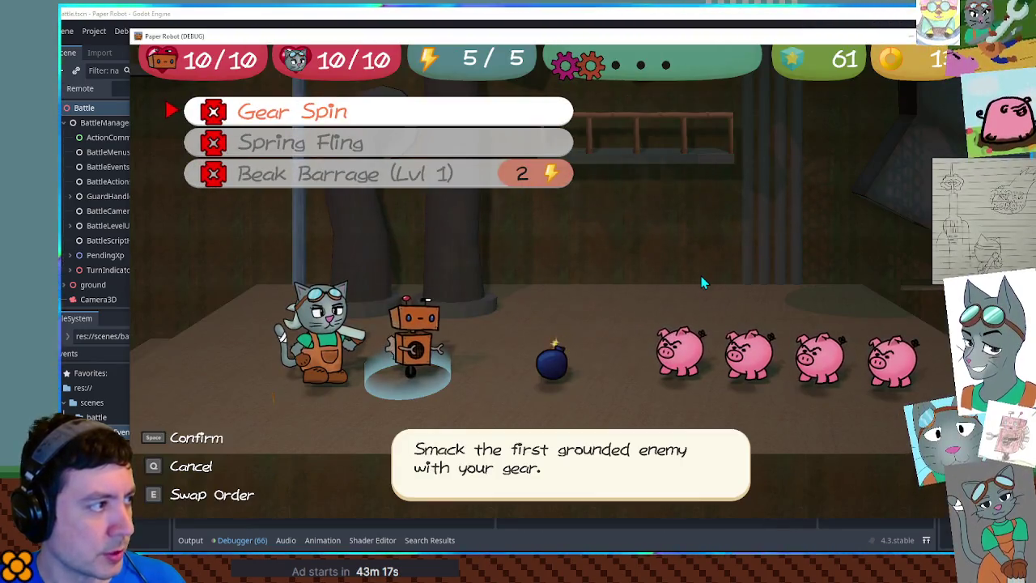
Step: Choose Spring Fling, inspect sets and ret at the breakpoint, then move it to line 158
key(Down)
key(space)
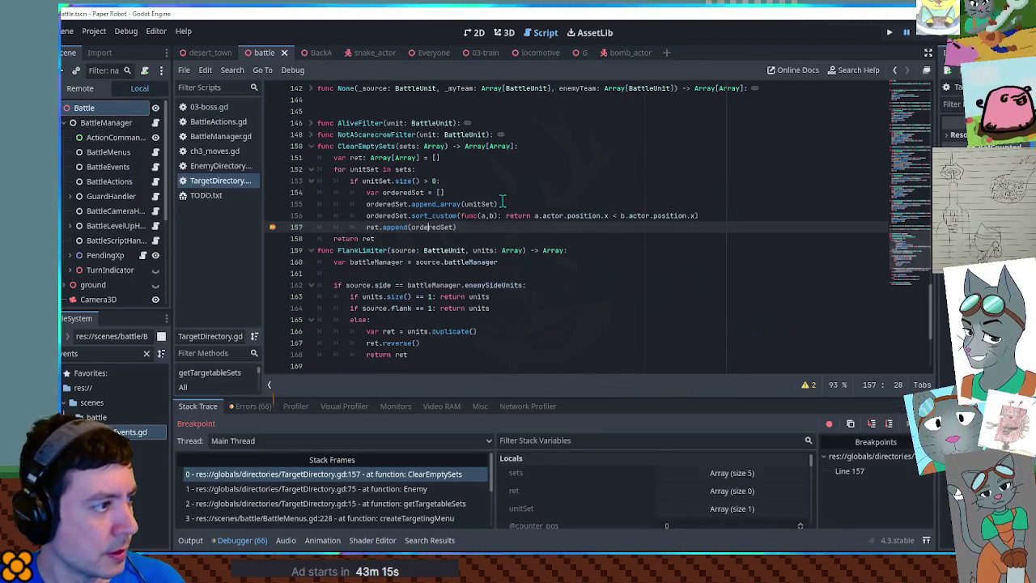
mouse_move(395, 217)
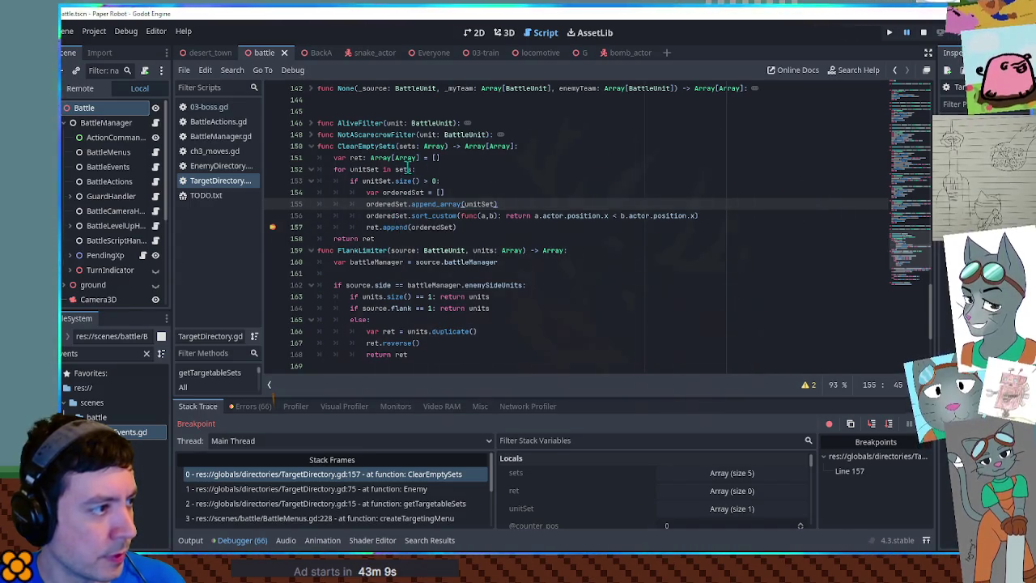
mouse_move(407, 169)
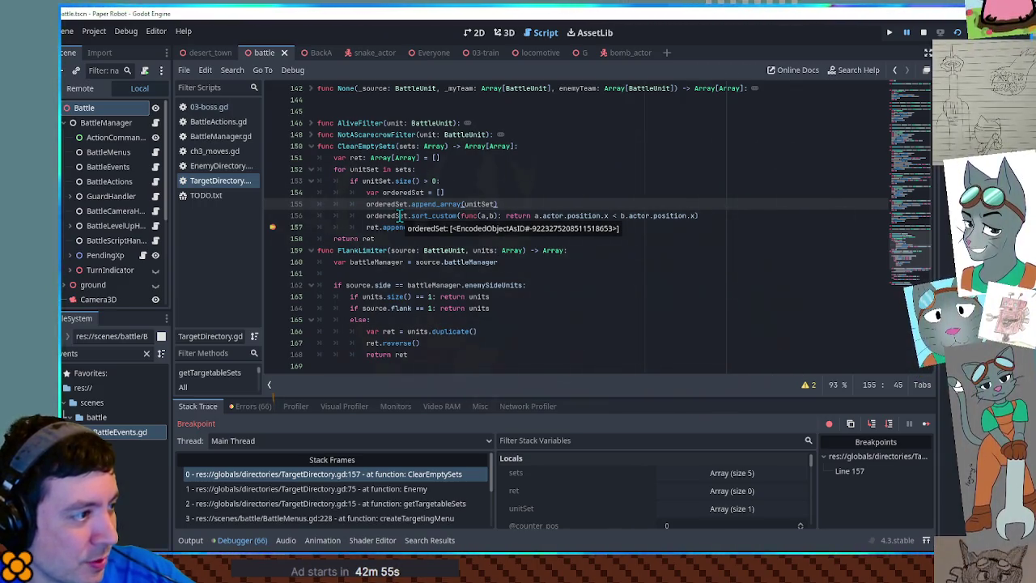
mouse_move(434, 233)
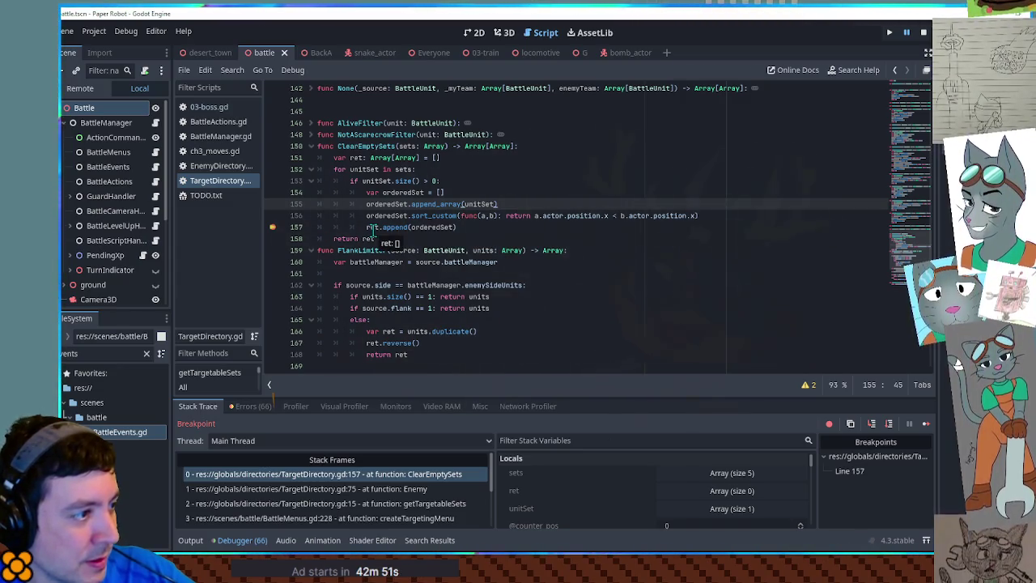
click(273, 227)
click(272, 238)
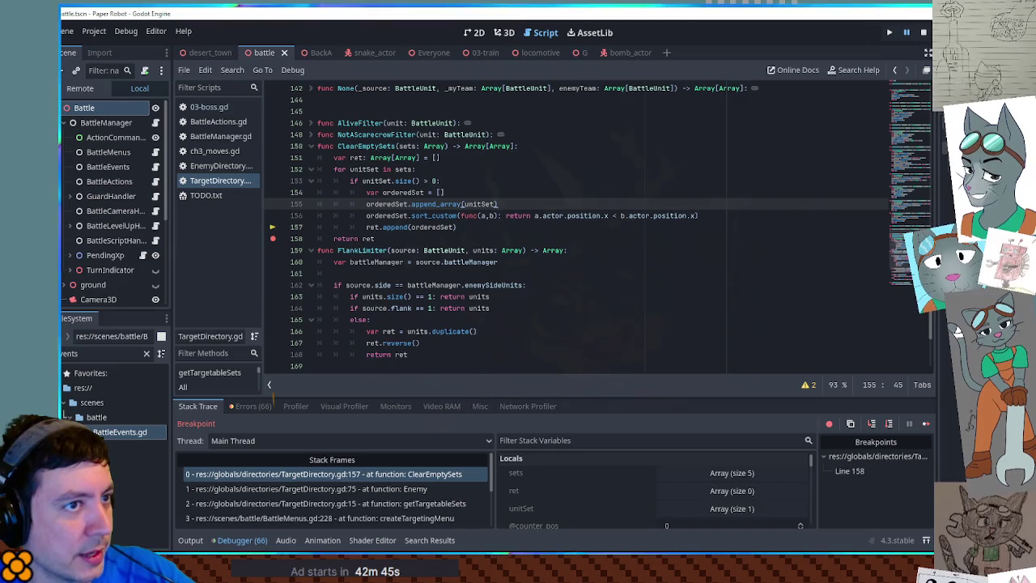
Step: Stop the game and change the append call to ret.append(unitSet)
click(926, 33)
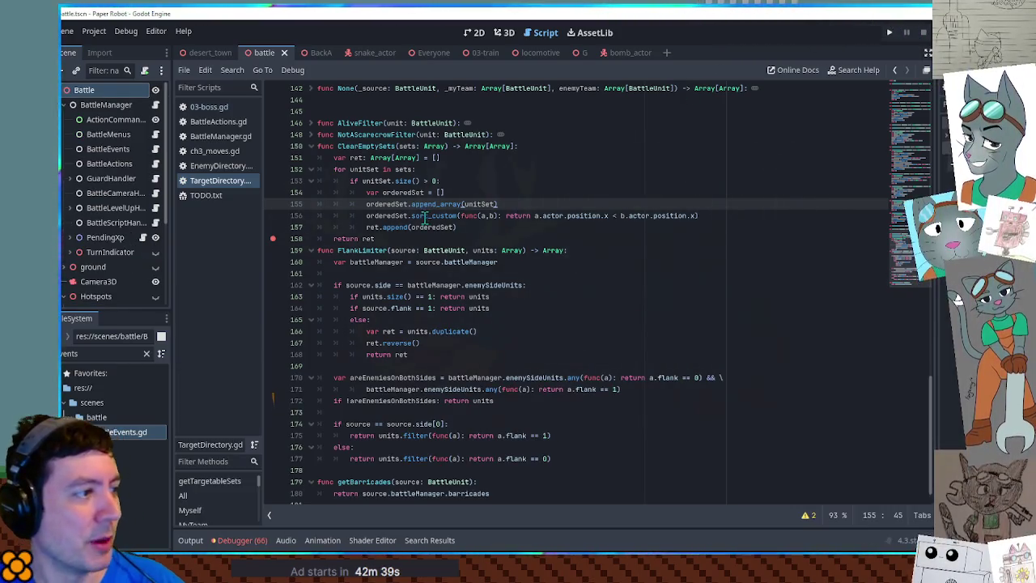
drag(375, 215, 747, 215)
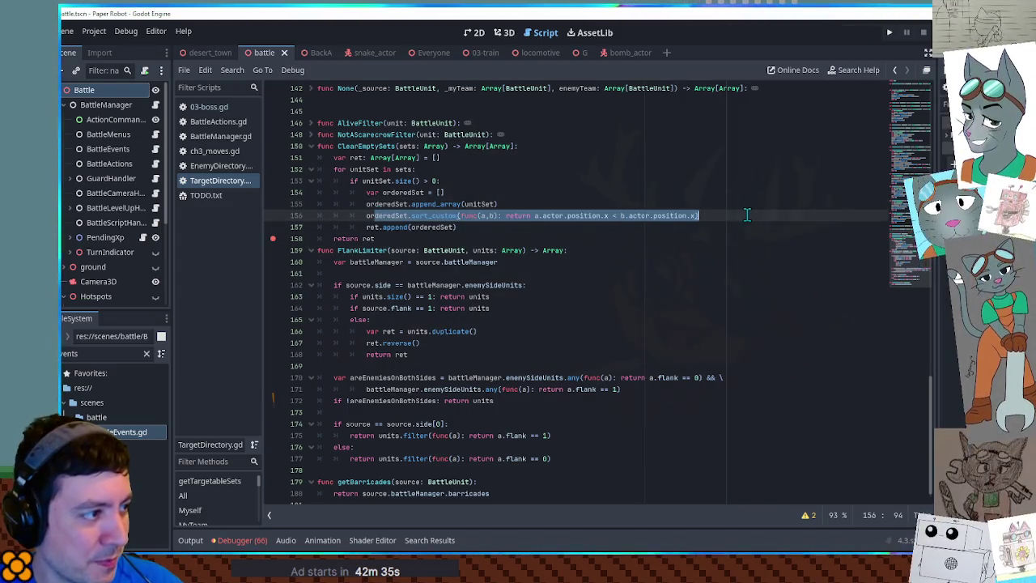
drag(465, 204, 496, 205)
key(ctrl+c)
double_click(428, 226)
key(ctrl+v)
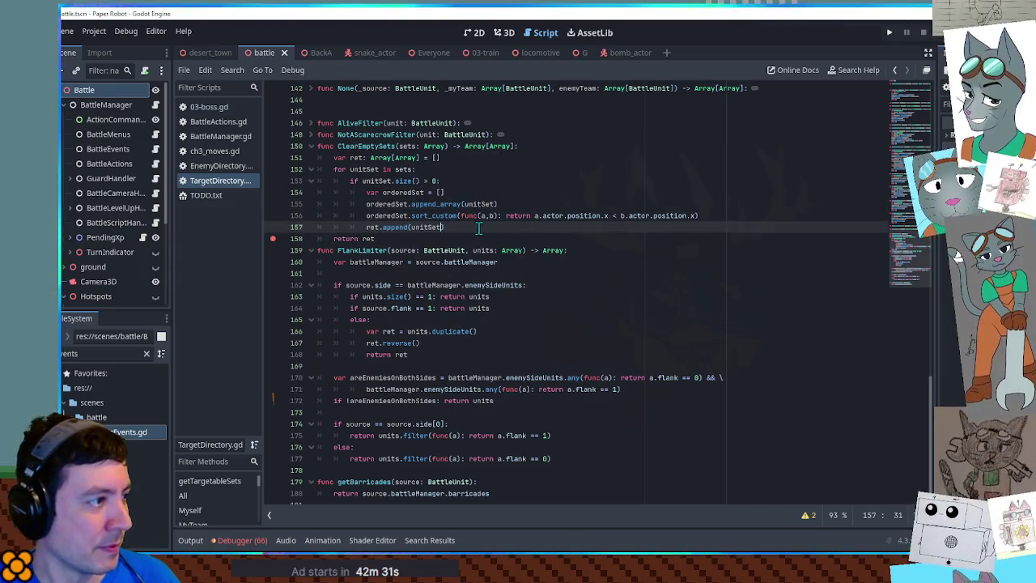
drag(711, 216, 720, 179)
click(372, 242)
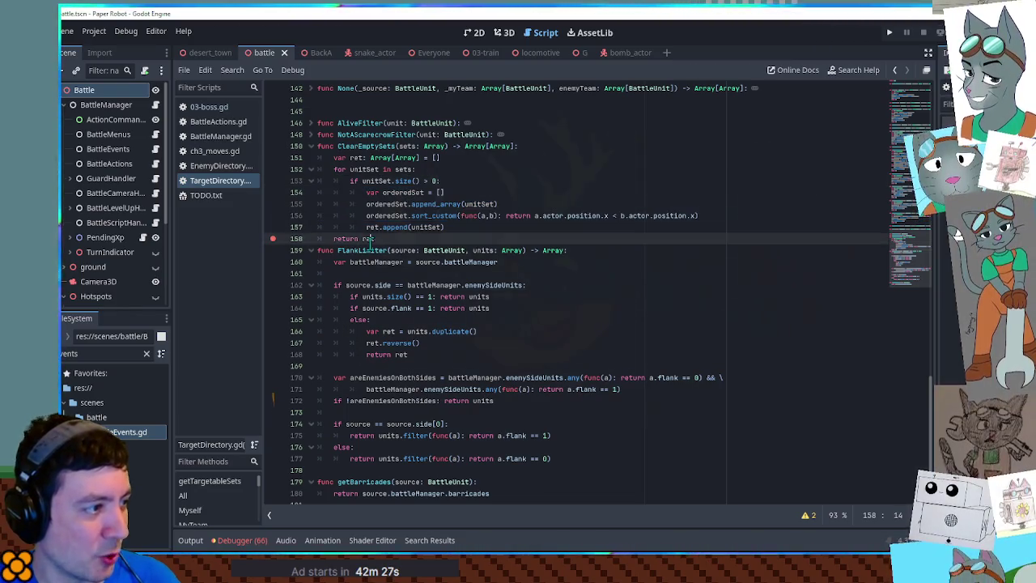
click(484, 228)
Step: Move the sort_custom line below the loop, after the append
key(Return)
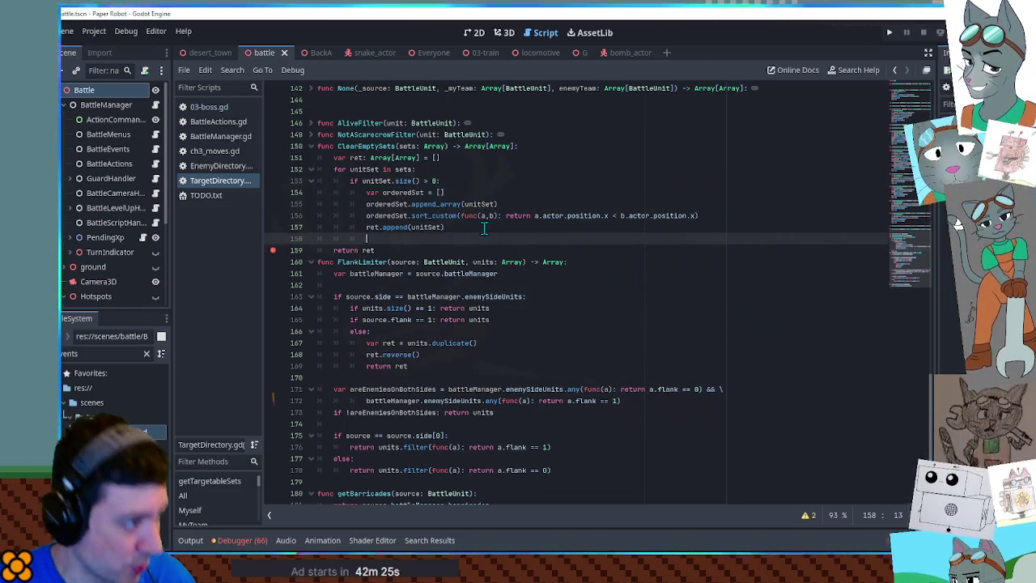
double_click(368, 250)
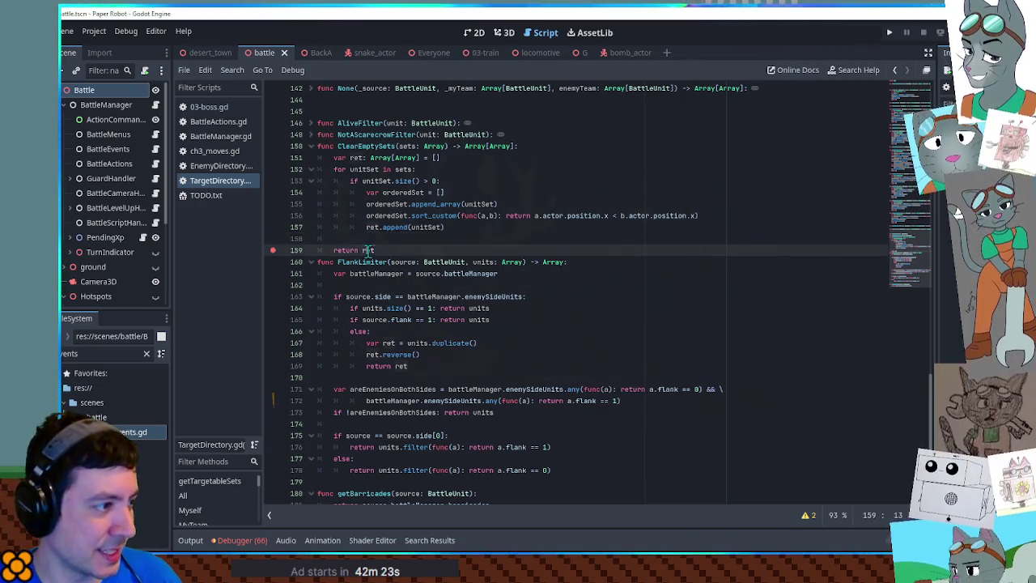
click(428, 217)
drag(718, 214, 717, 204)
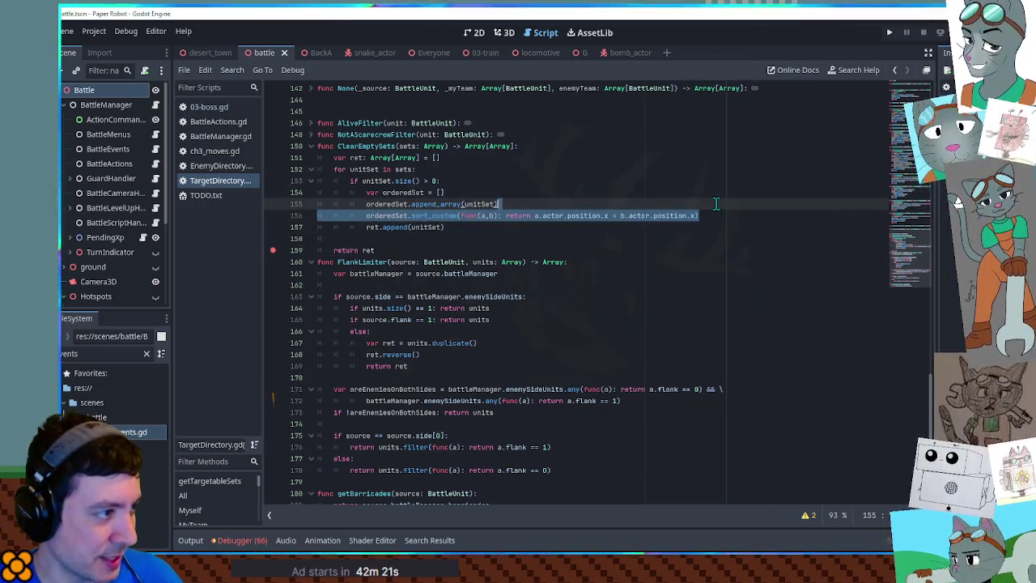
key(ctrl+x)
click(395, 228)
key(ctrl+v)
click(395, 204)
key(ctrl+shift+k)
key(ctrl+shift+k)
Step: Delete the var orderedSet line and make the sort call ret.sort_custom
click(366, 215)
key(Delete)
key(Delete)
key(Delete)
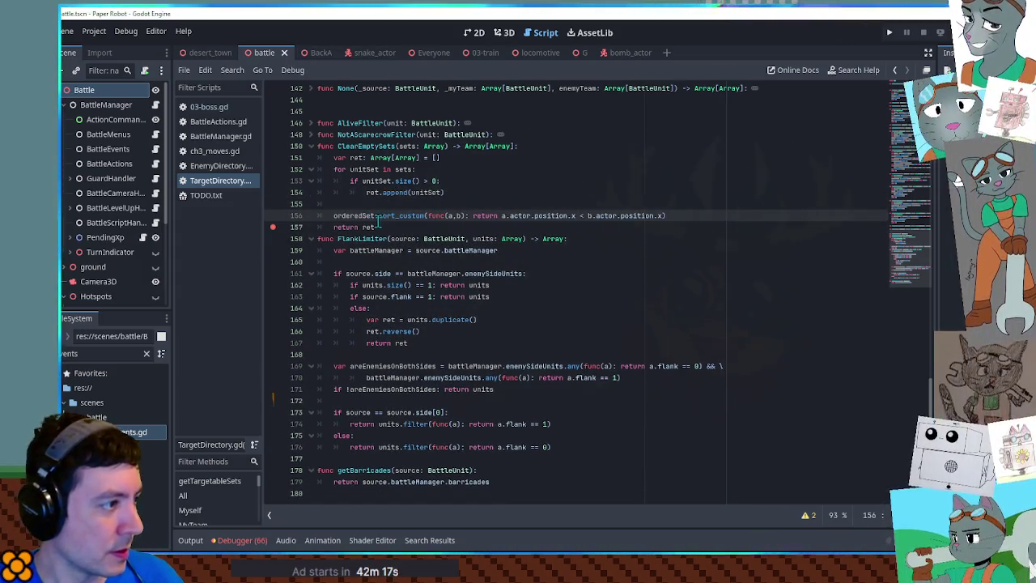
key(BackSpace)
key(BackSpace)
key(BackSpace)
key(Return)
text(ret)
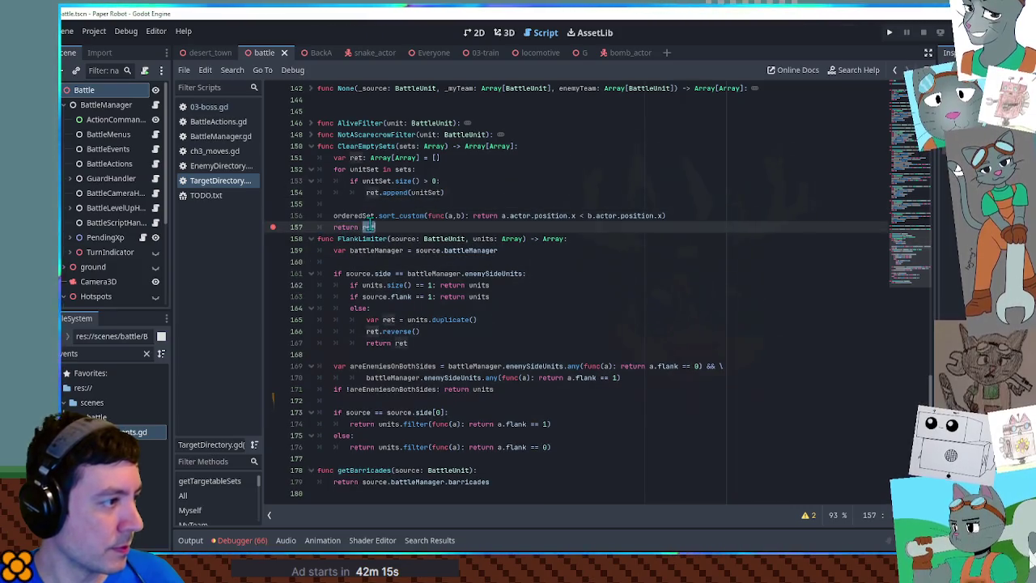
click(356, 206)
key(ctrl+shift+k)
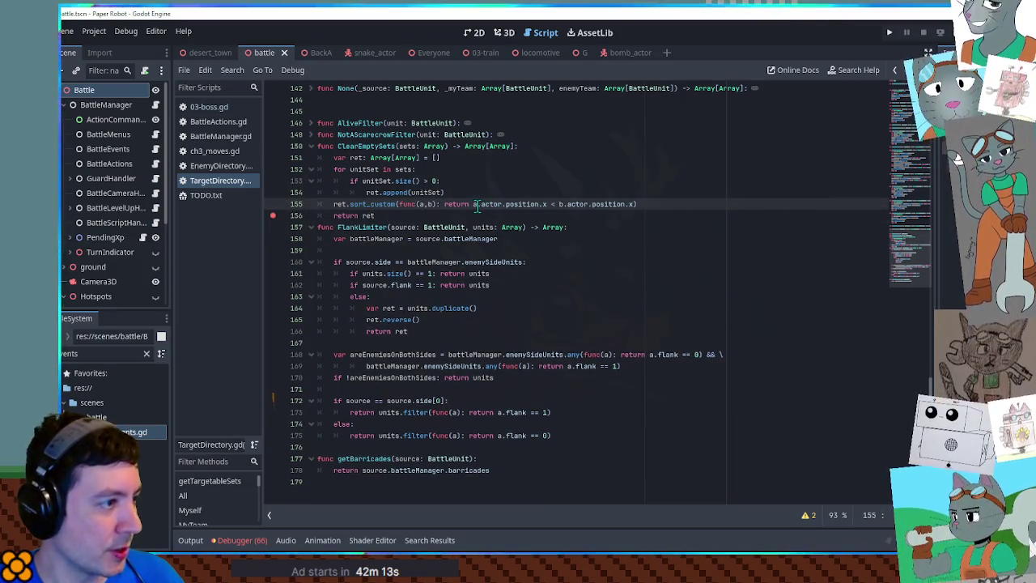
Step: Compare a[0] and b[0] in the sort, then run the game with F5
click(476, 204)
text([0])
click(574, 204)
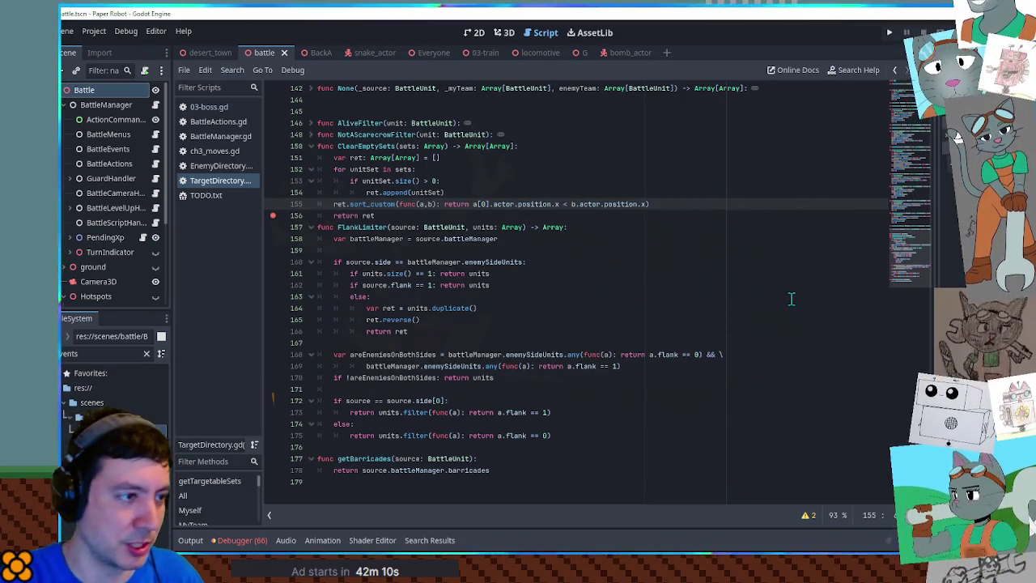
text([0])
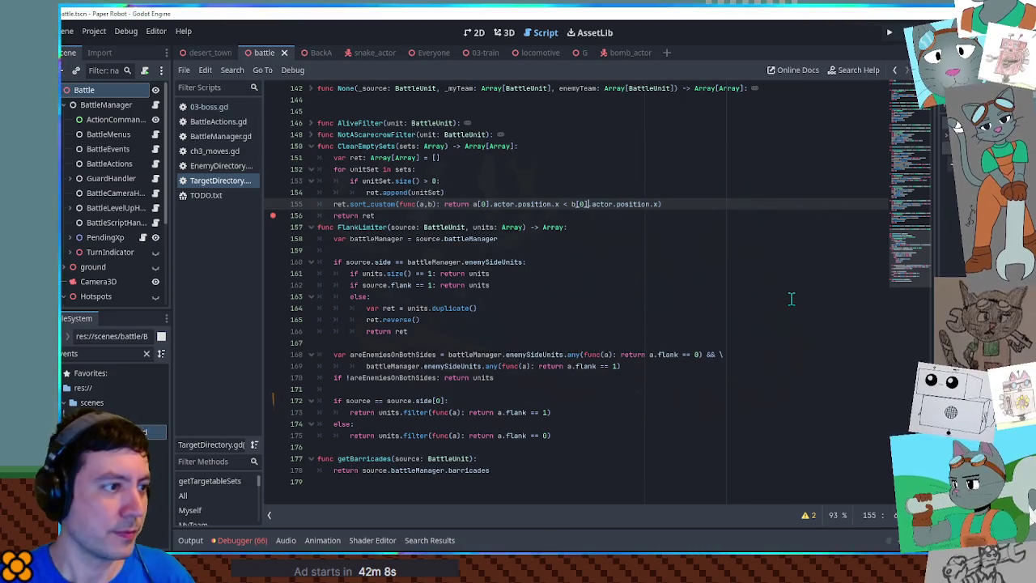
click(693, 160)
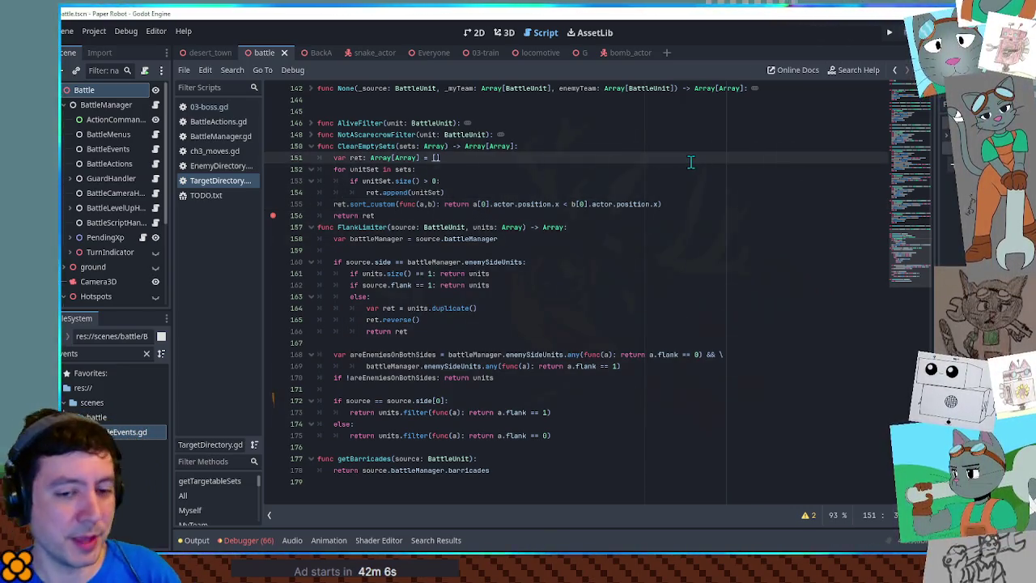
key(F5)
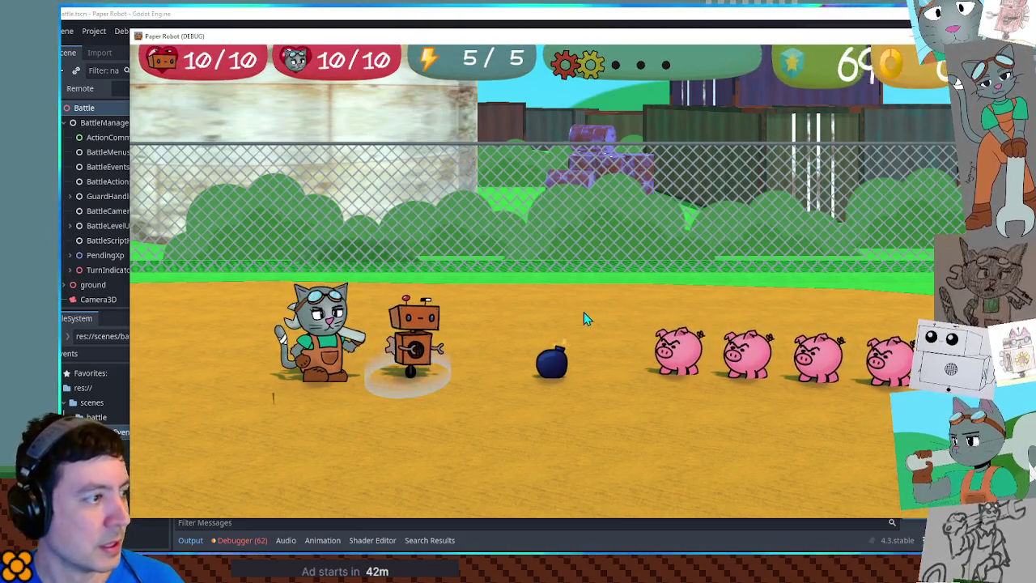
key(space)
key(Down)
key(space)
key(Right)
key(Right)
key(Right)
key(Left)
key(Left)
key(Left)
key(Right)
key(Right)
key(Right)
key(Left)
key(Left)
key(Left)
key(Right)
key(Left)
key(Right)
key(Right)
key(Right)
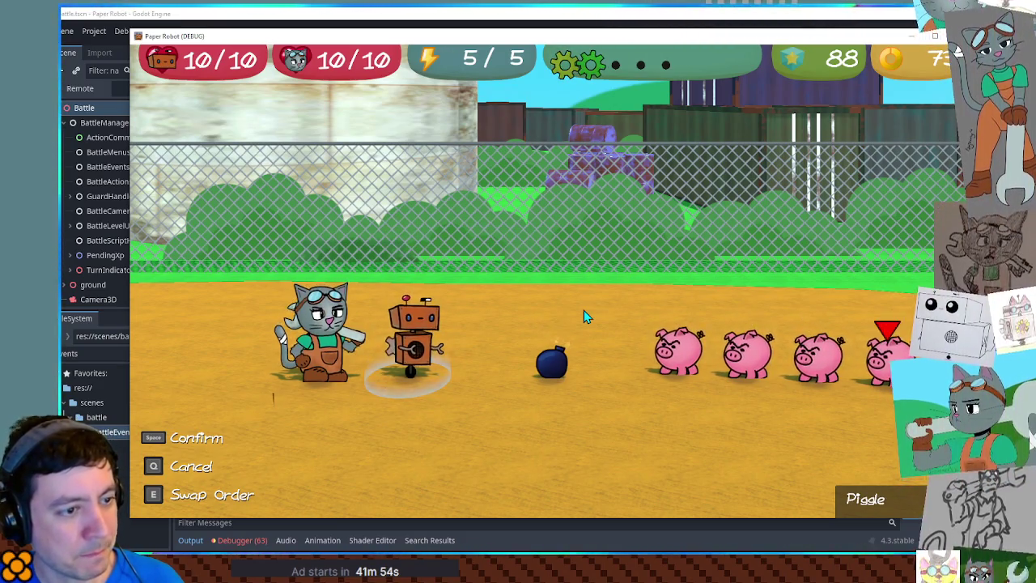
key(Left)
key(Left)
key(Left)
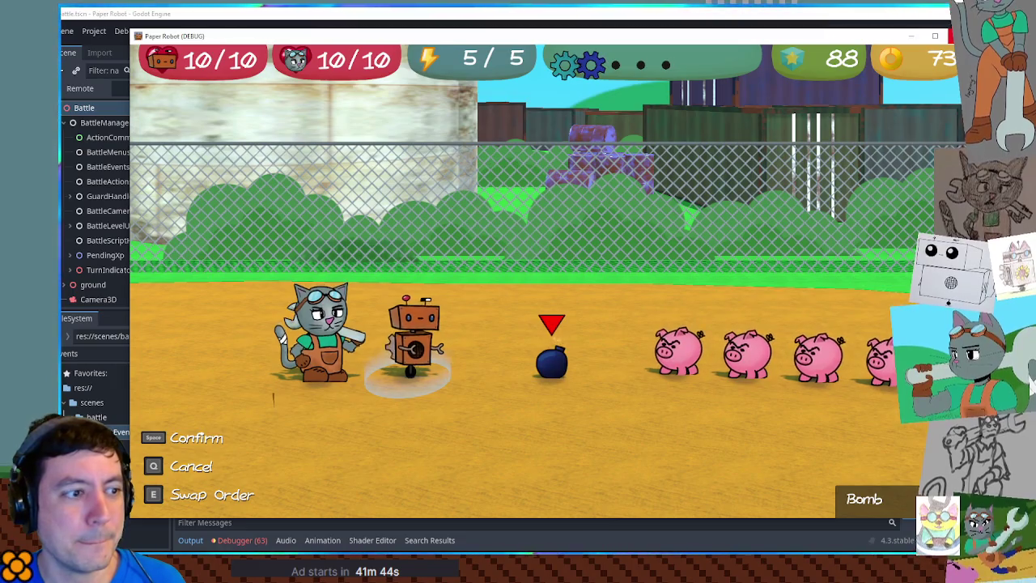
key(F8)
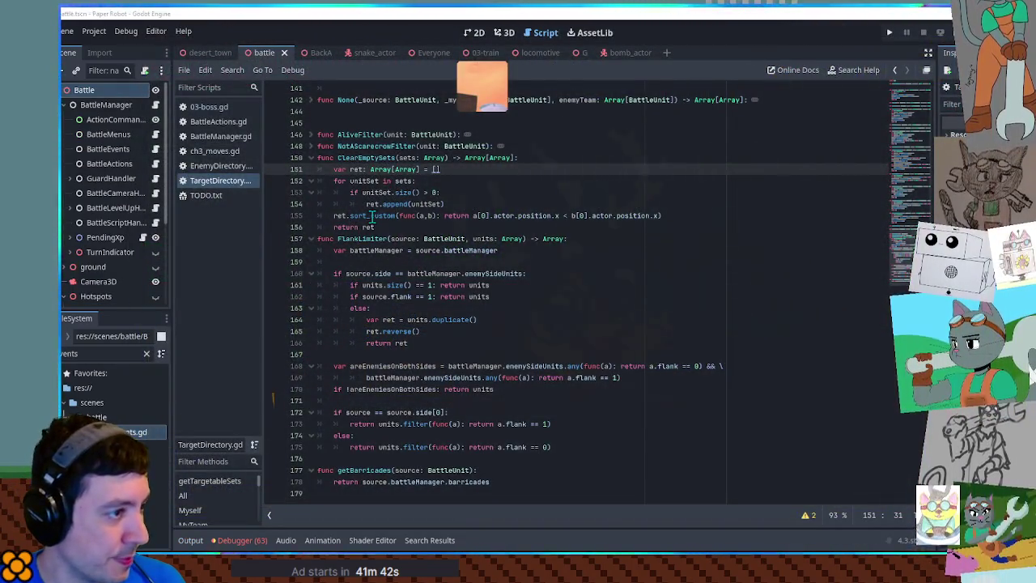
Step: Add a new line after ret.append(unitSet) in ClearEmptySets
double_click(372, 215)
click(701, 215)
click(642, 209)
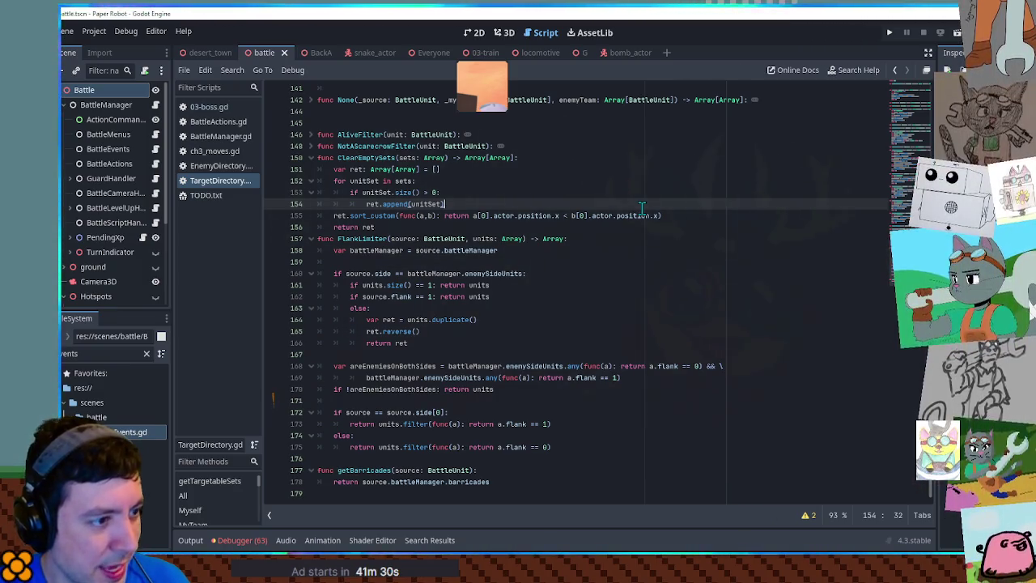
key(Return)
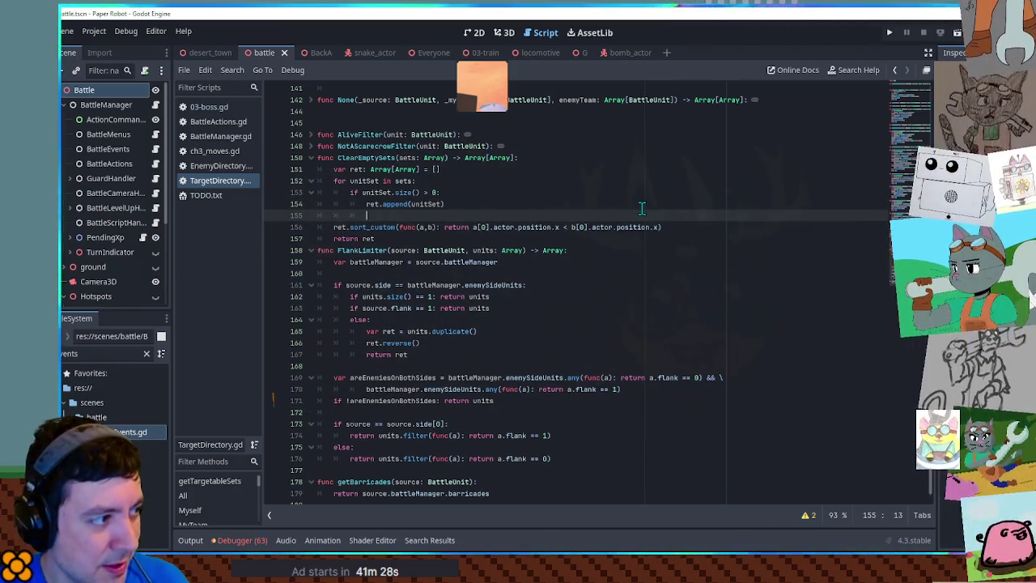
Step: Check where flank is used, including BattleManager.gd, then return to empty line 155
scroll(642, 209, down, 1)
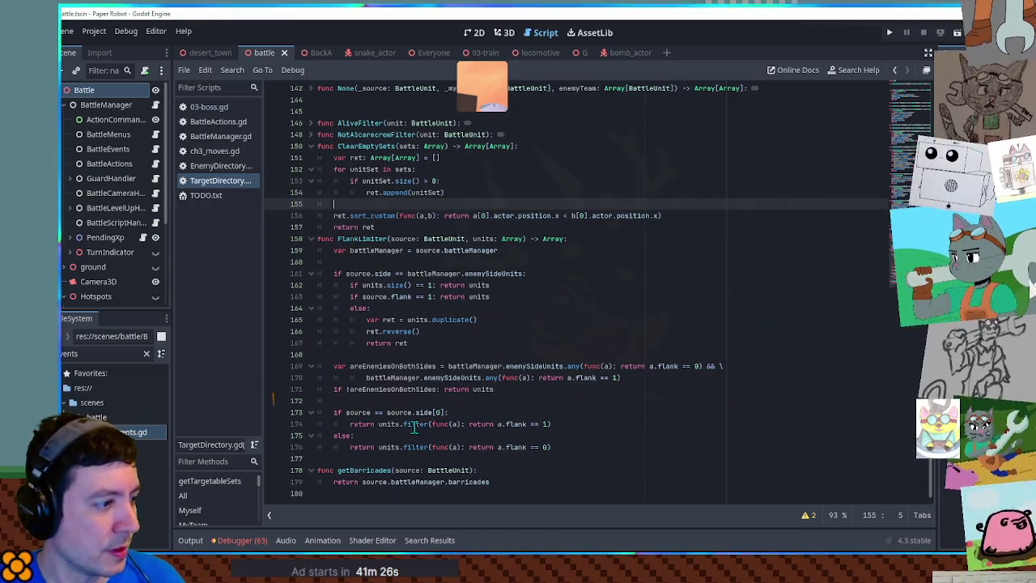
double_click(516, 423)
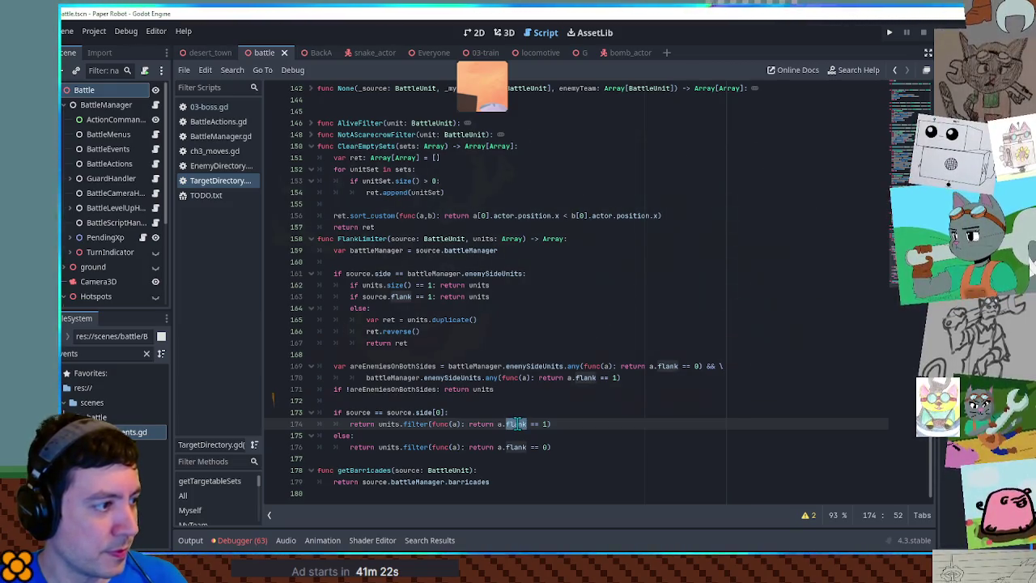
double_click(399, 297)
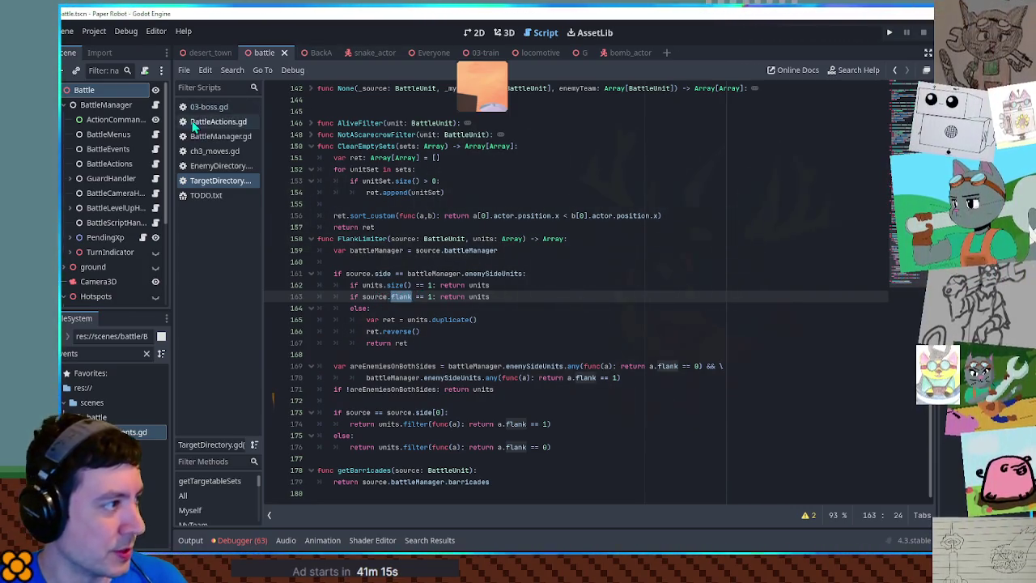
click(217, 137)
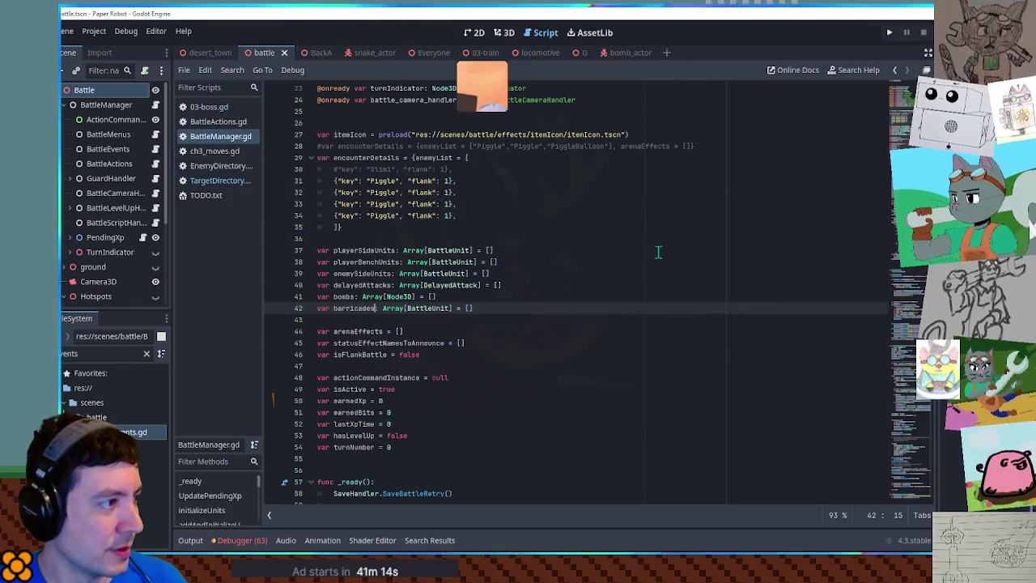
click(197, 183)
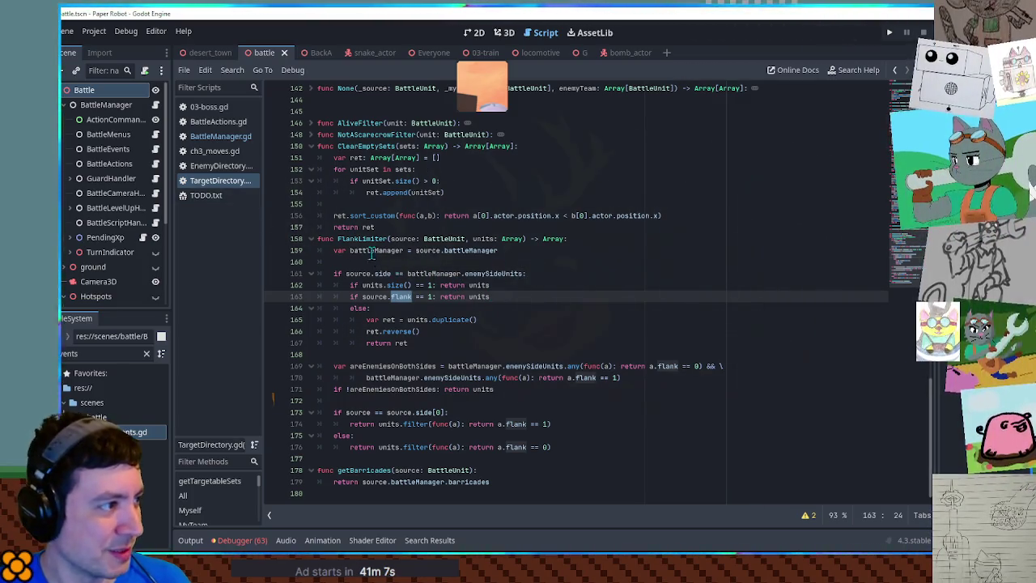
click(373, 215)
click(380, 203)
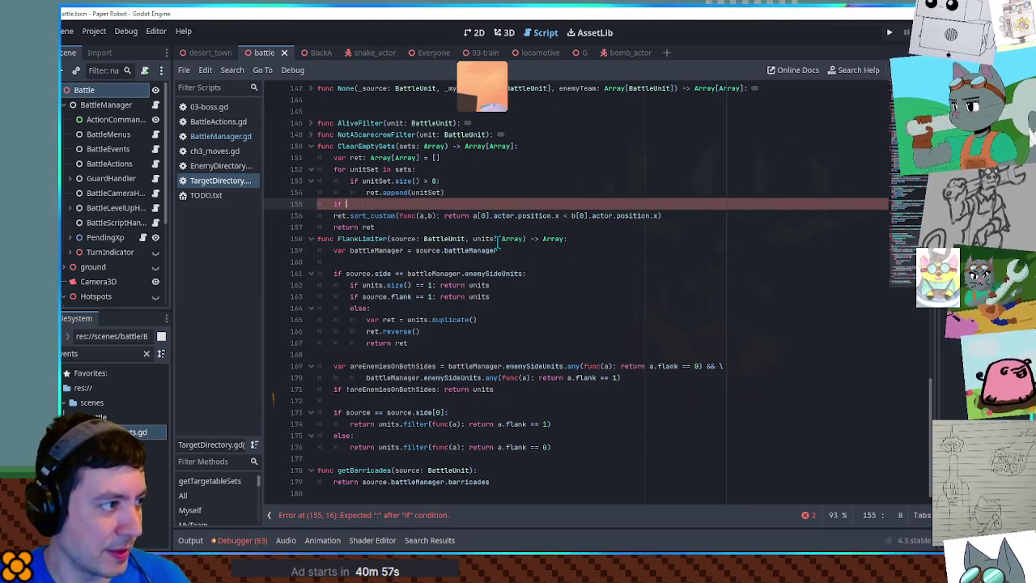
Step: Delete the unfinished if line and edit the lines near var ret and the size check
key(BackSpace)
key(BackSpace)
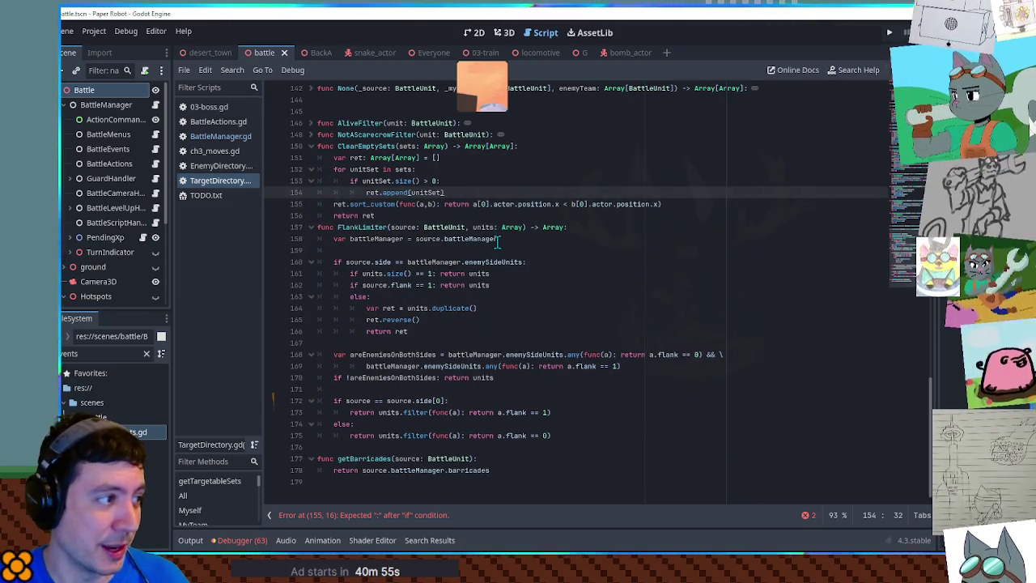
key(Up)
key(Up)
key(Up)
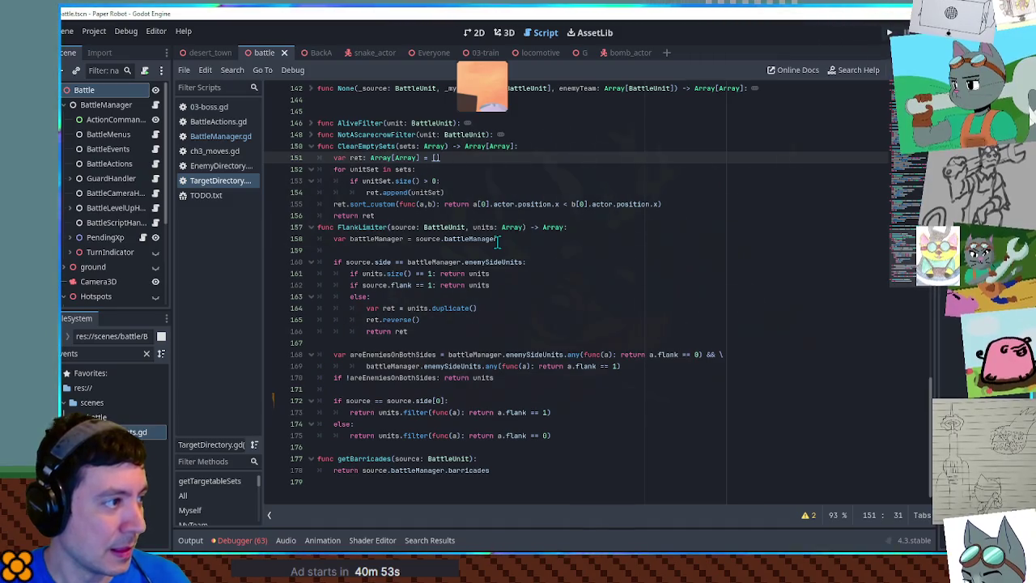
key(Return)
text(var flank =)
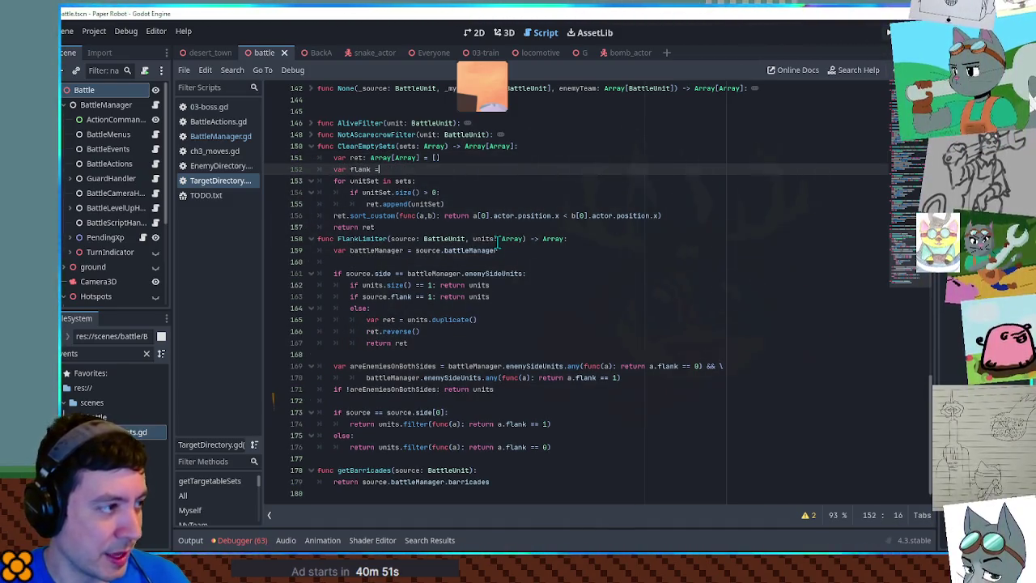
text(1)
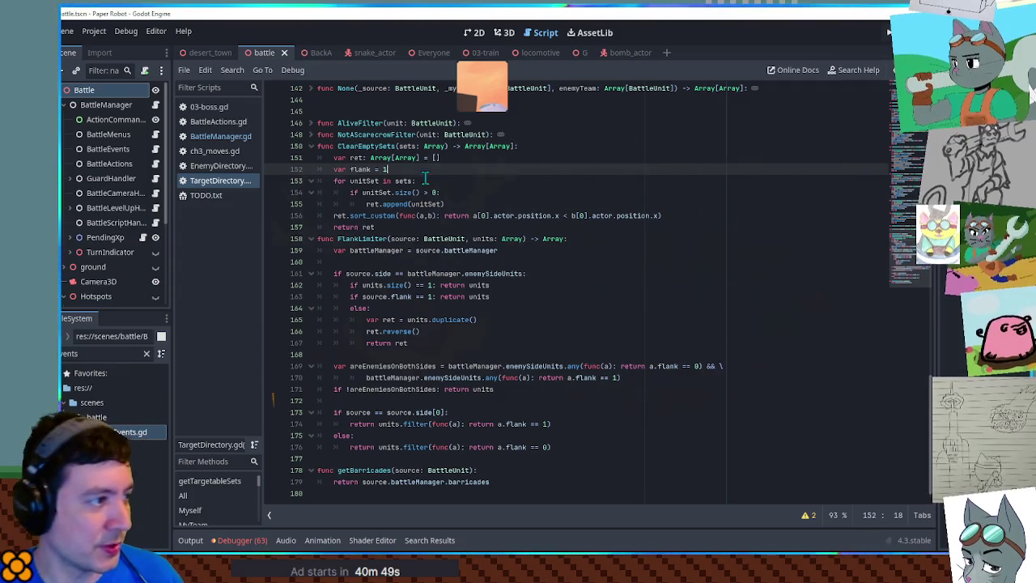
click(484, 195)
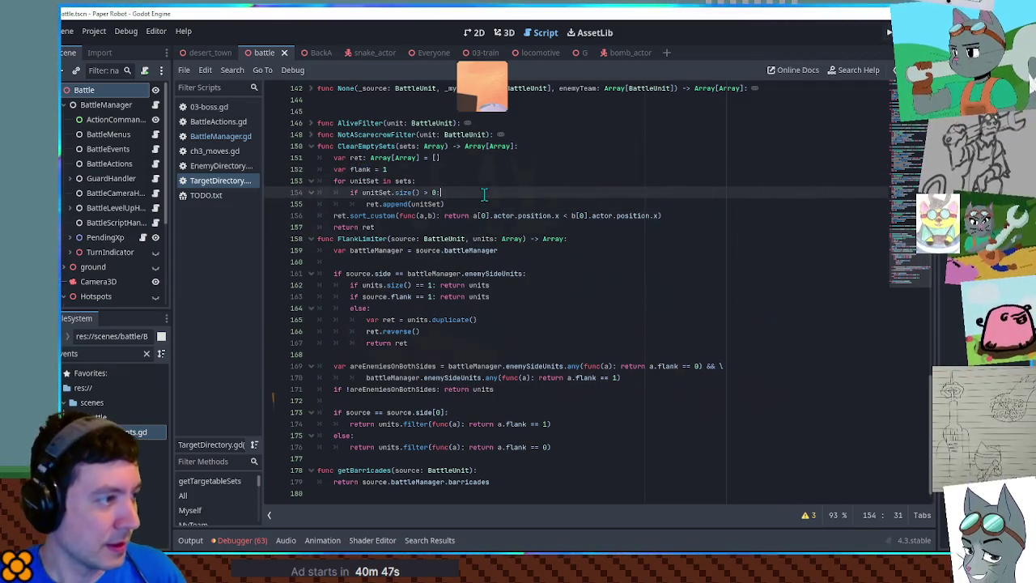
key(Return)
text(Set[0].flank == 0: flank = 0)
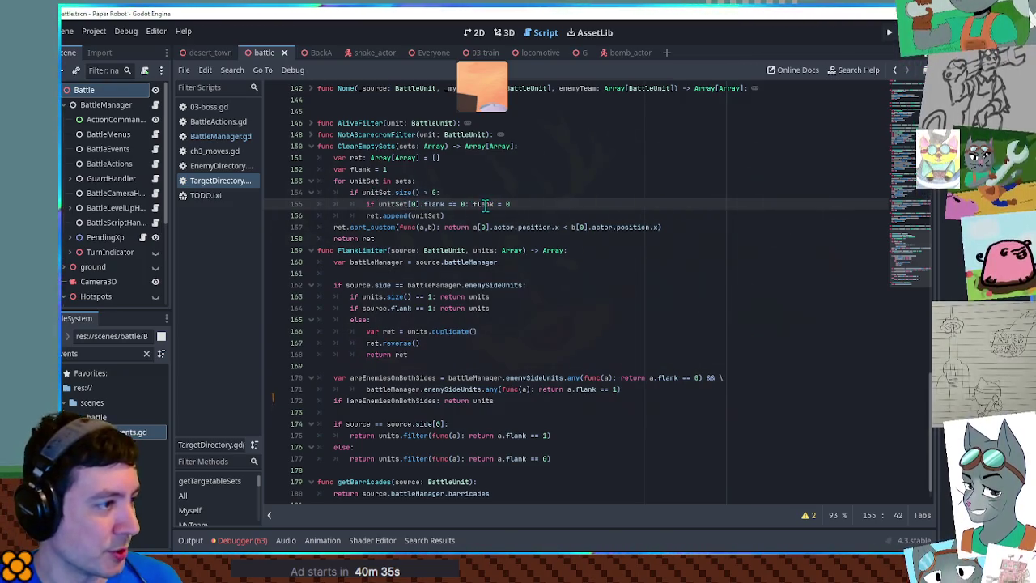
Step: Add 'if flank == 1:' after the append and indent the sort line beneath it
click(474, 216)
key(Return)
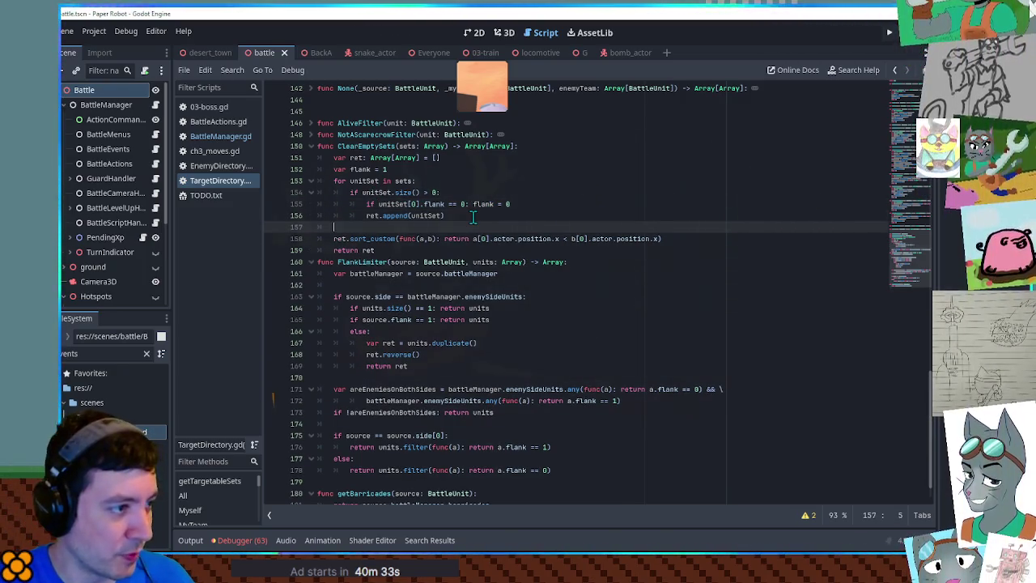
text(if flank ==)
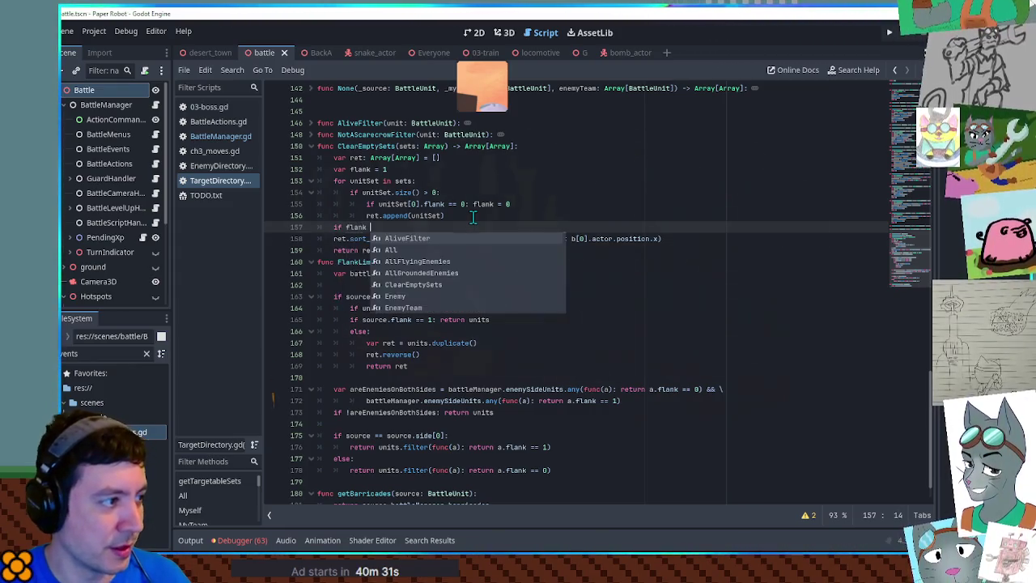
text( 1:)
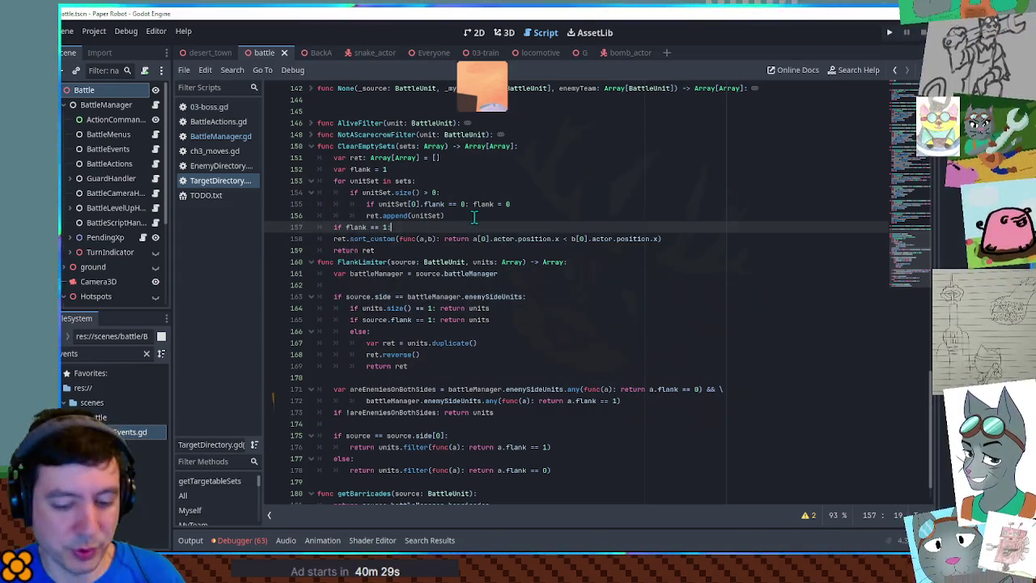
key(Down)
key(Home)
key(Tab)
key(End)
key(shift+Up)
key(shift+Up)
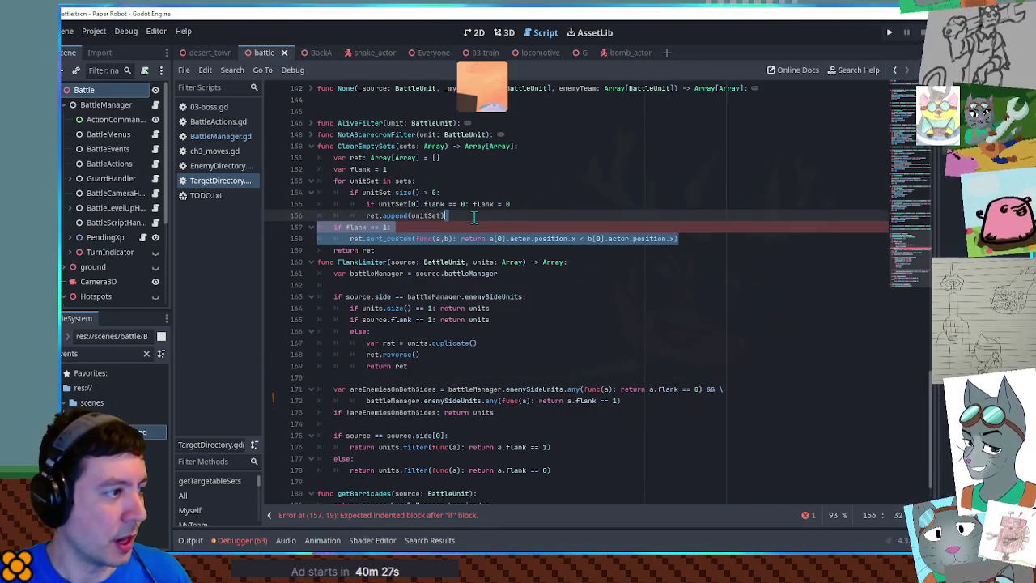
Step: Duplicate the flank block as a flank == 0 branch sorting with '>' instead of '<'
key(ctrl+shift+d)
key(Up)
key(Left)
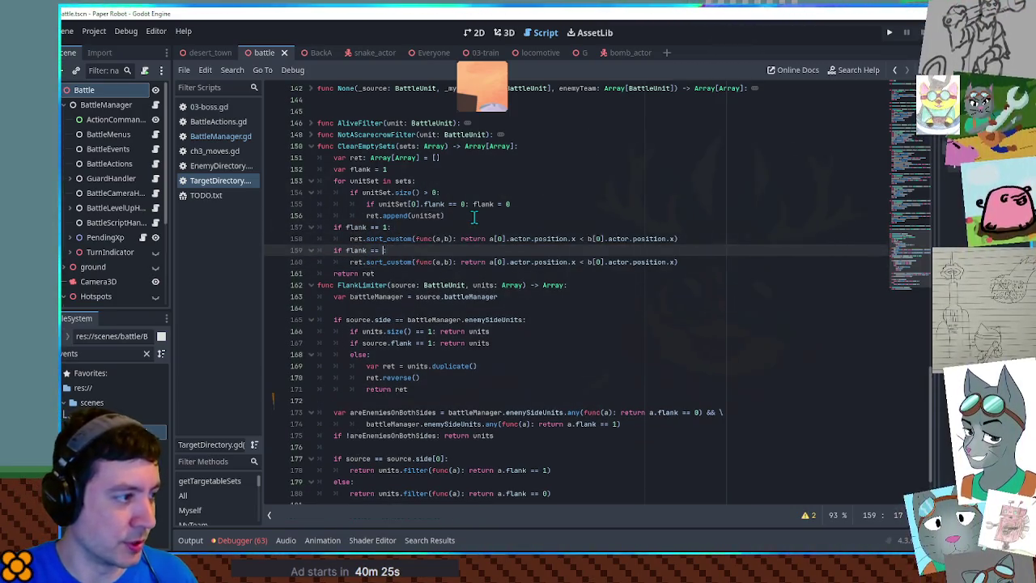
text(0:)
click(490, 261)
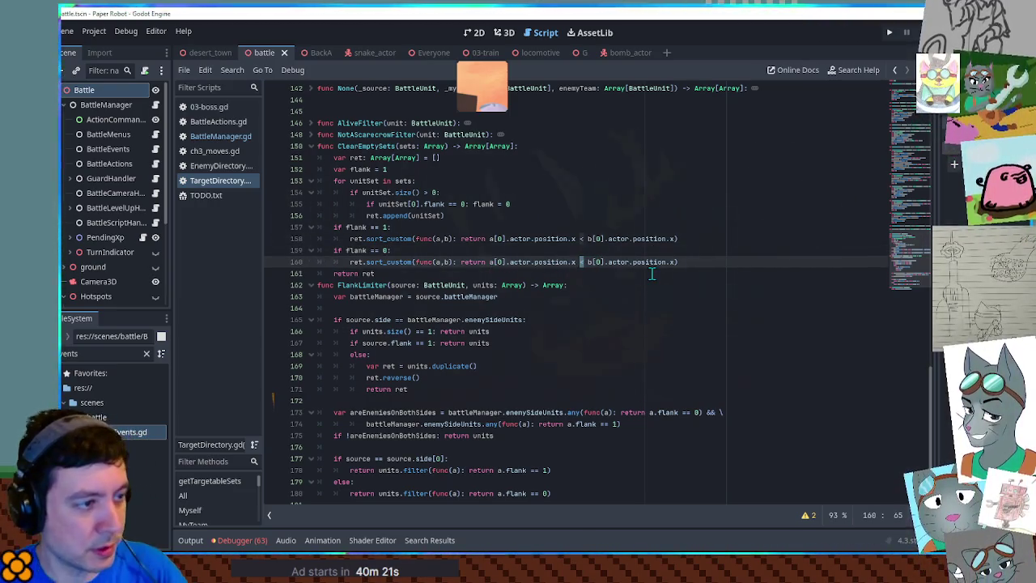
key(Delete)
text(>)
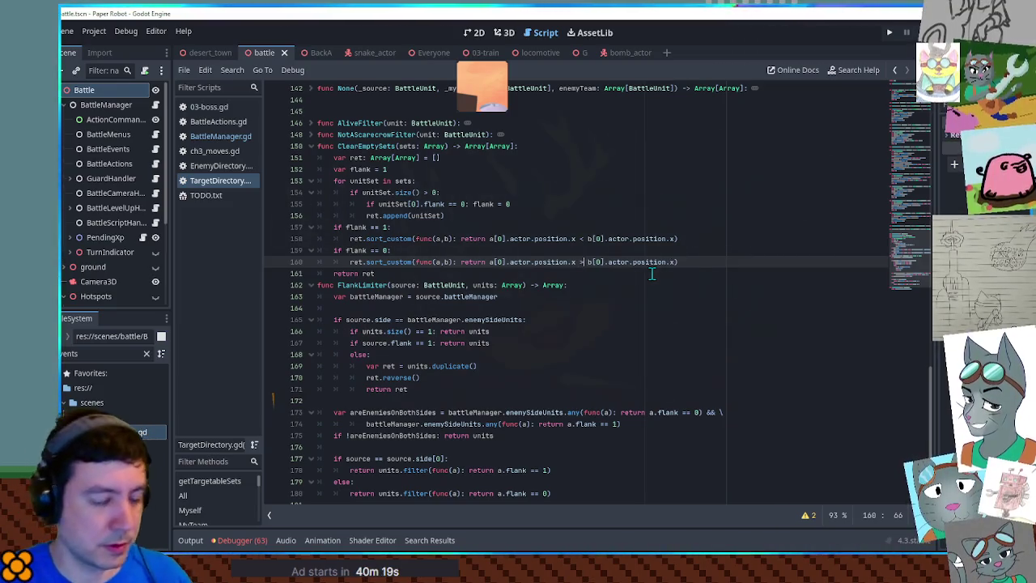
click(641, 146)
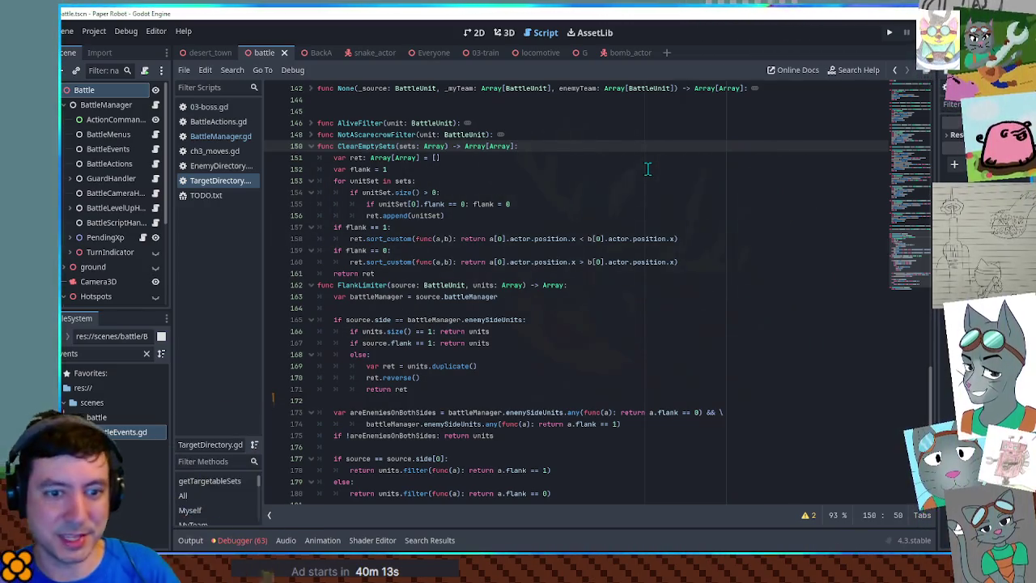
Step: Switch to the 3D view, run the project with F5 and open the battle's attack choices
click(643, 205)
click(636, 226)
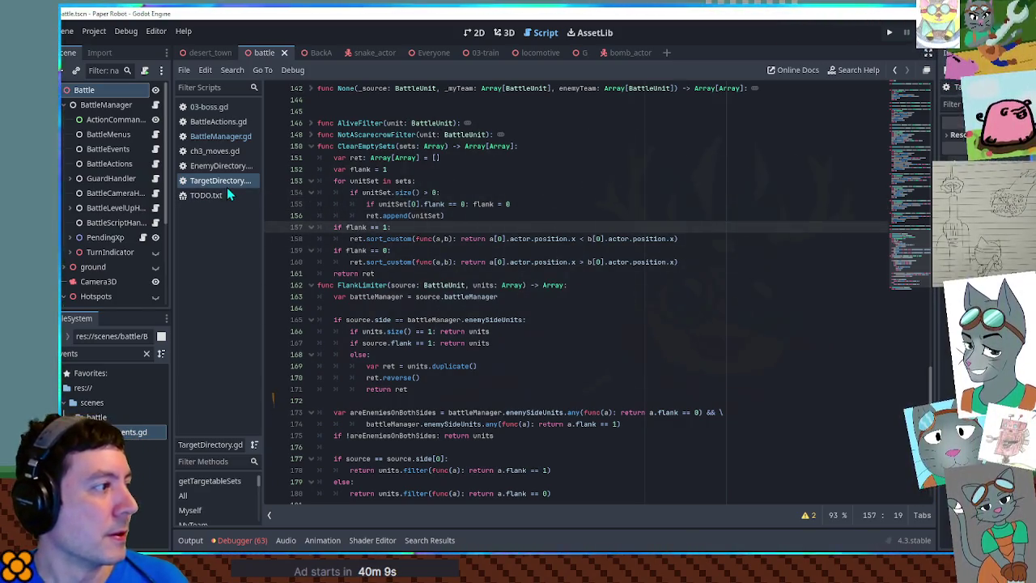
click(496, 214)
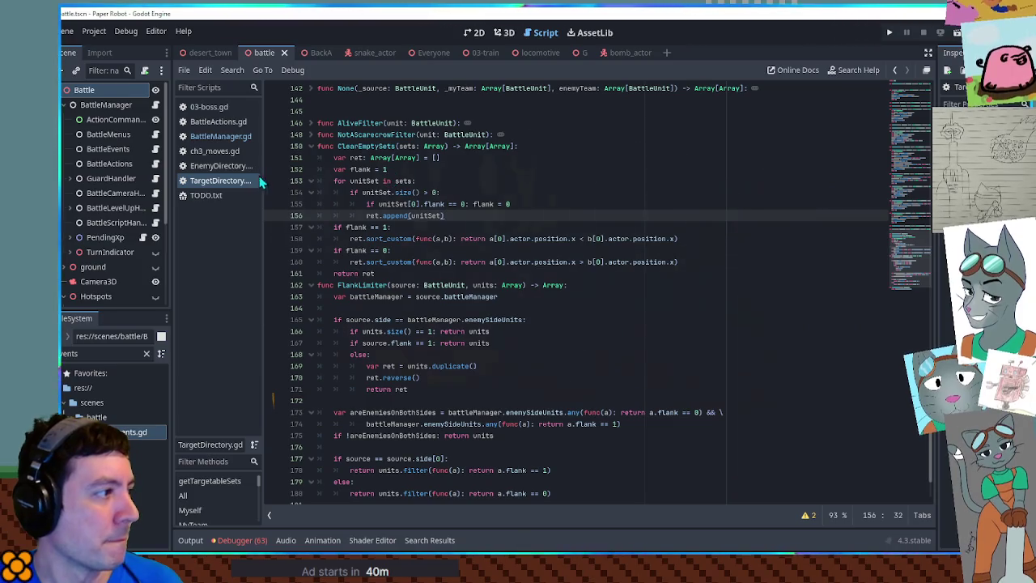
click(502, 33)
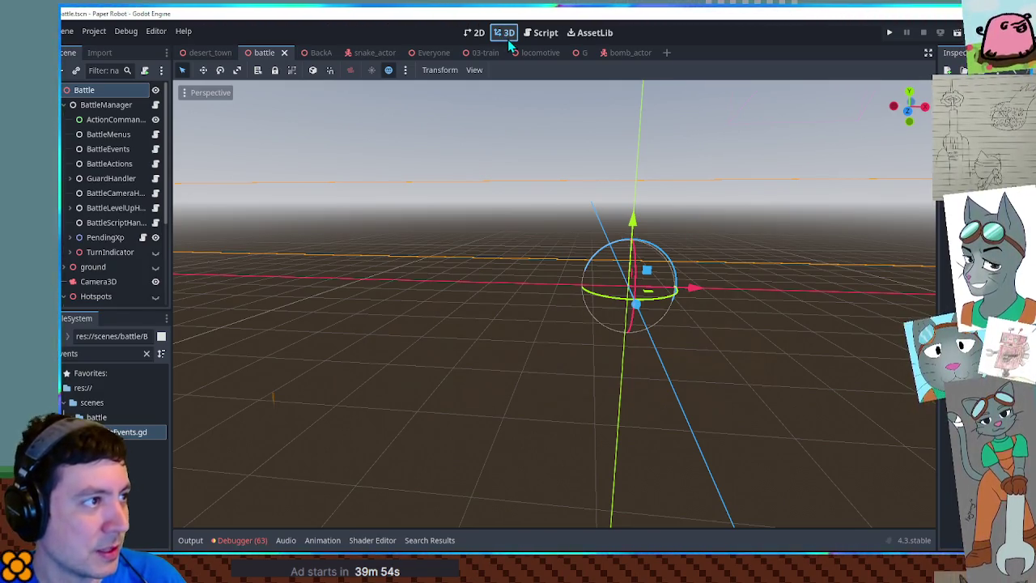
key(F5)
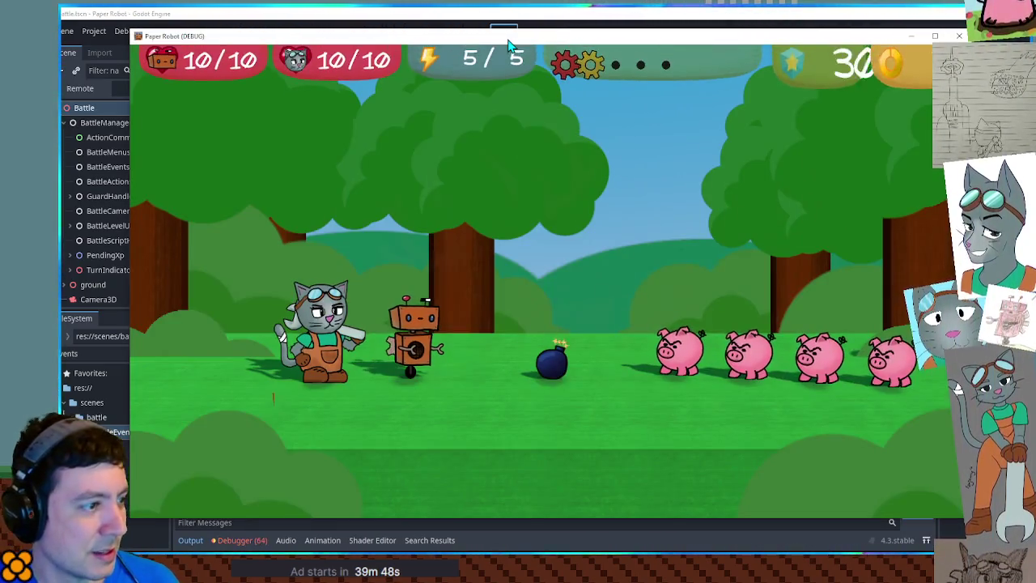
key(space)
key(space)
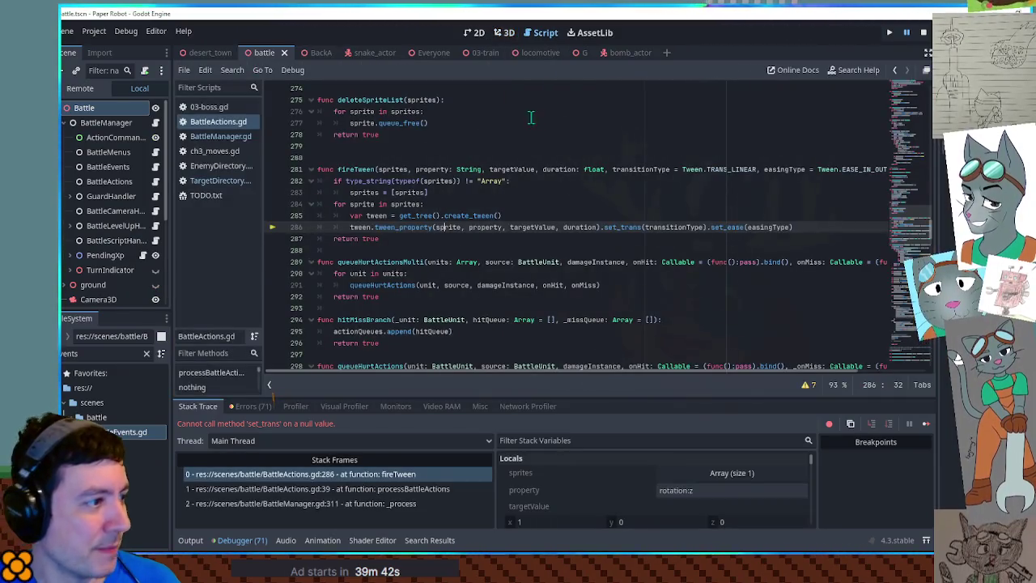
Step: Pick an attack on the bomb, triggering the set_trans null error in fireTween
click(502, 123)
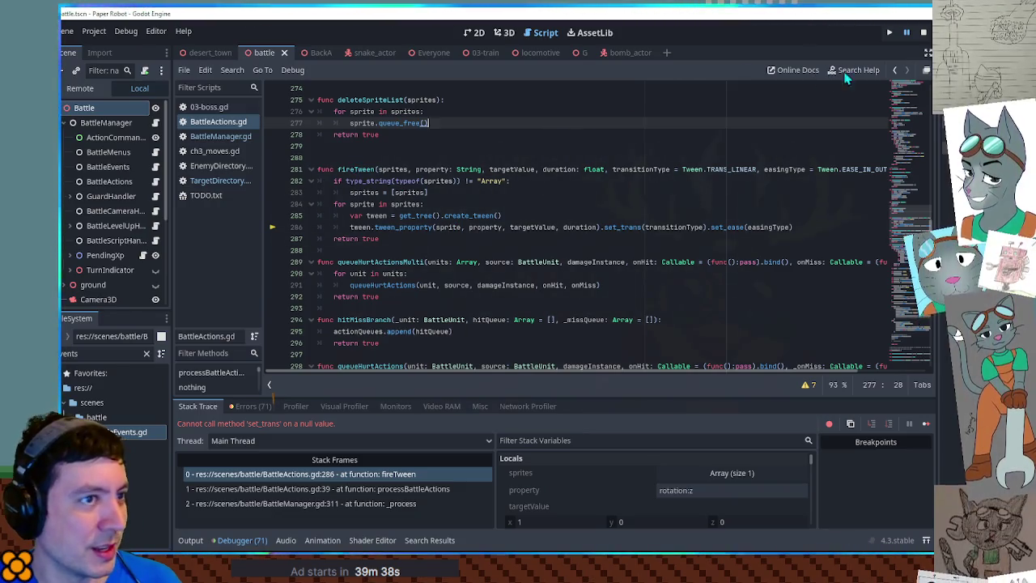
Step: Stop the game, add '.sprites' after source.actor in BombScoot's fireTween call, and save ch3_moves.gd
key(F8)
click(213, 151)
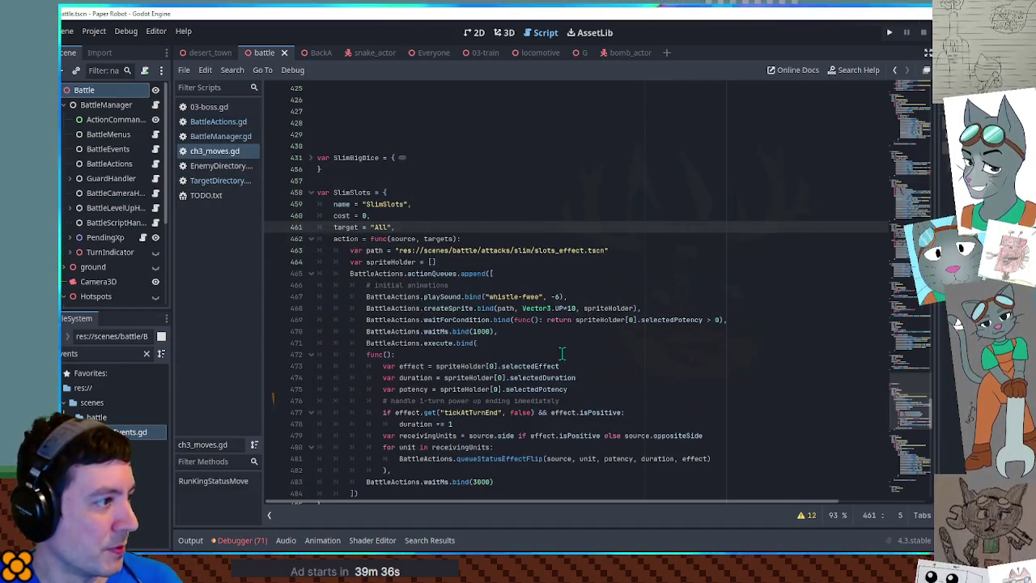
drag(911, 401, 919, 502)
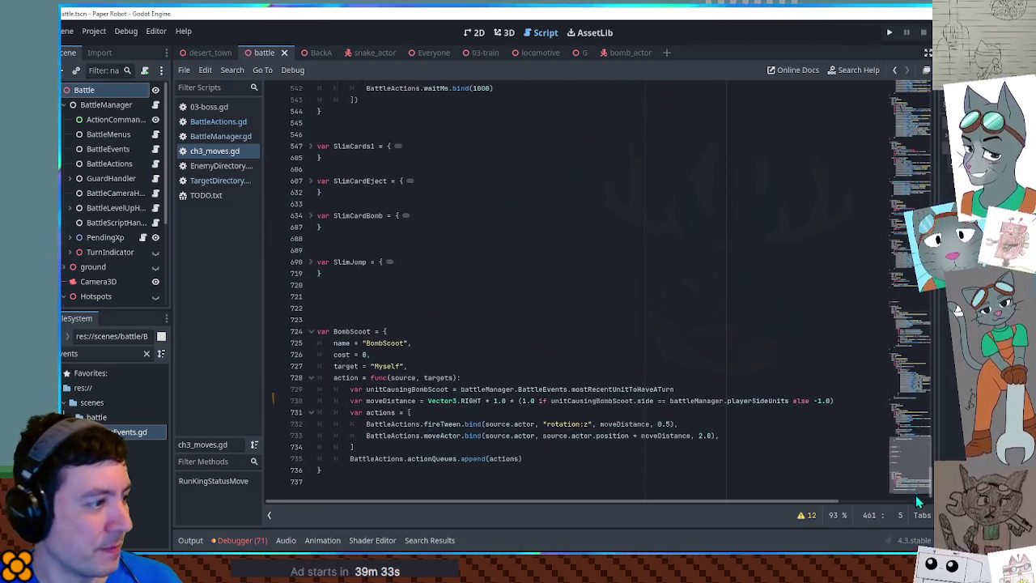
double_click(442, 424)
click(535, 424)
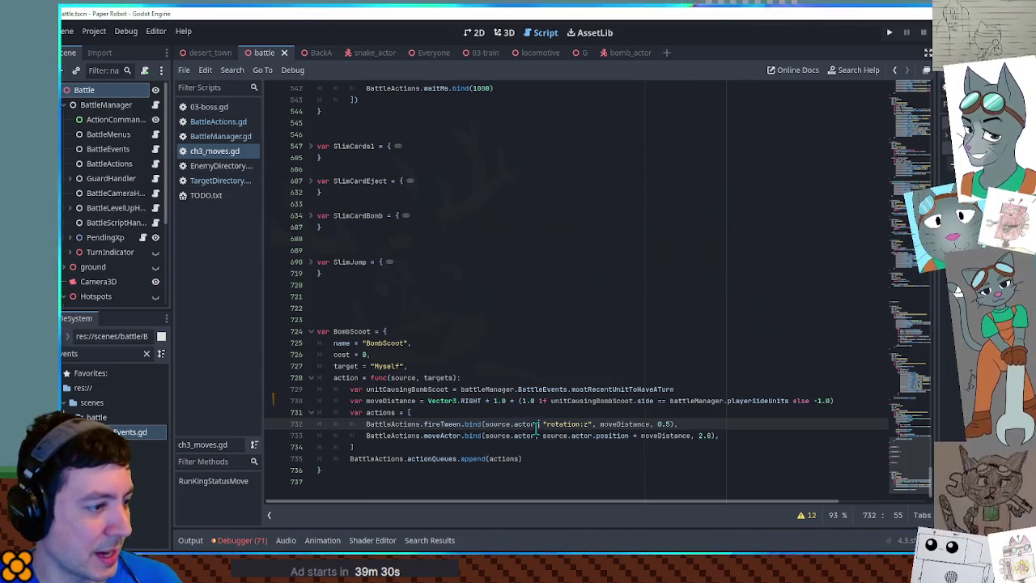
text(.sprites)
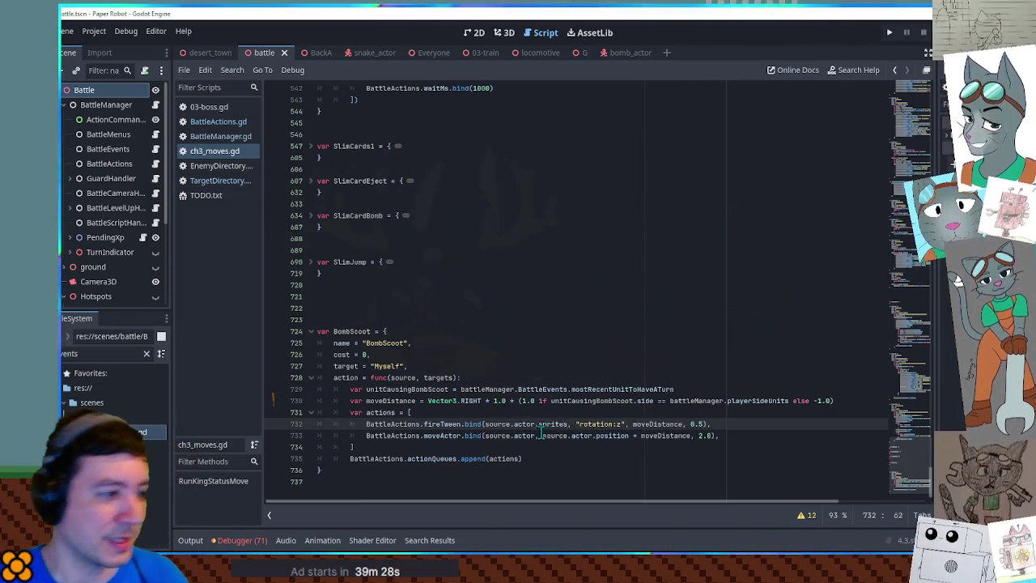
key(ctrl+s)
Step: Rerun the game and attack the bomb with Gear Spin
click(636, 343)
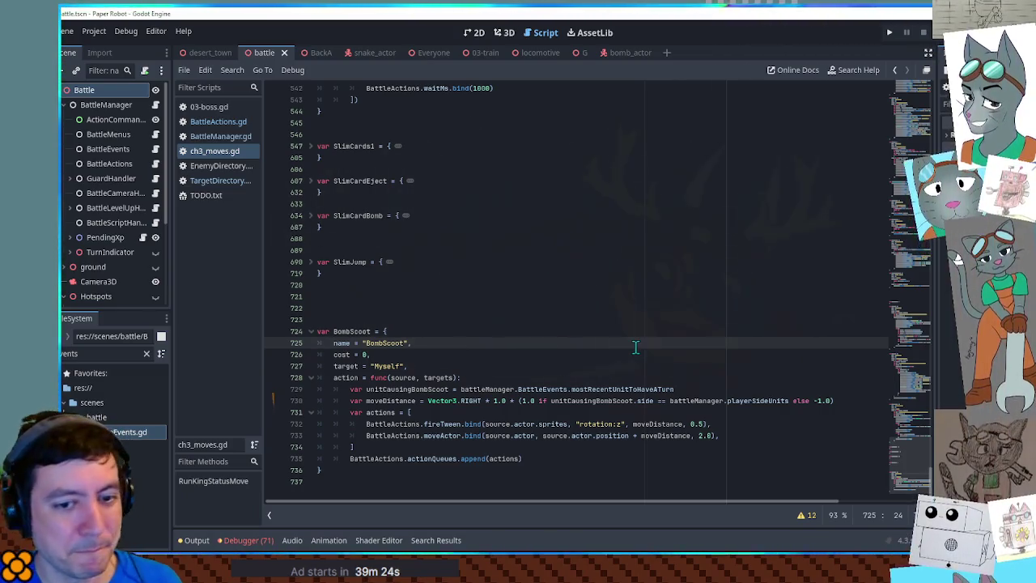
key(F5)
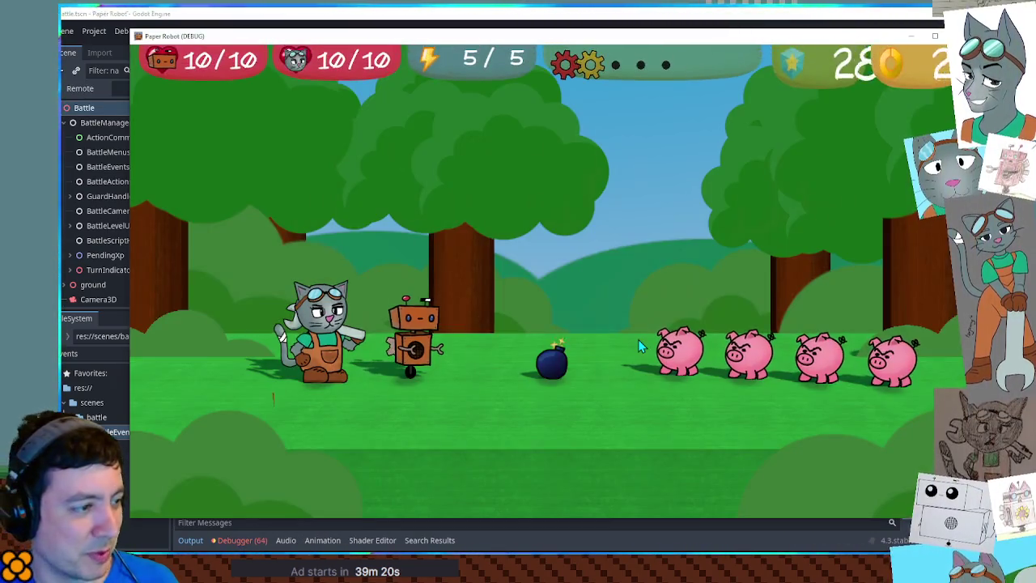
key(space)
key(space)
key(space)
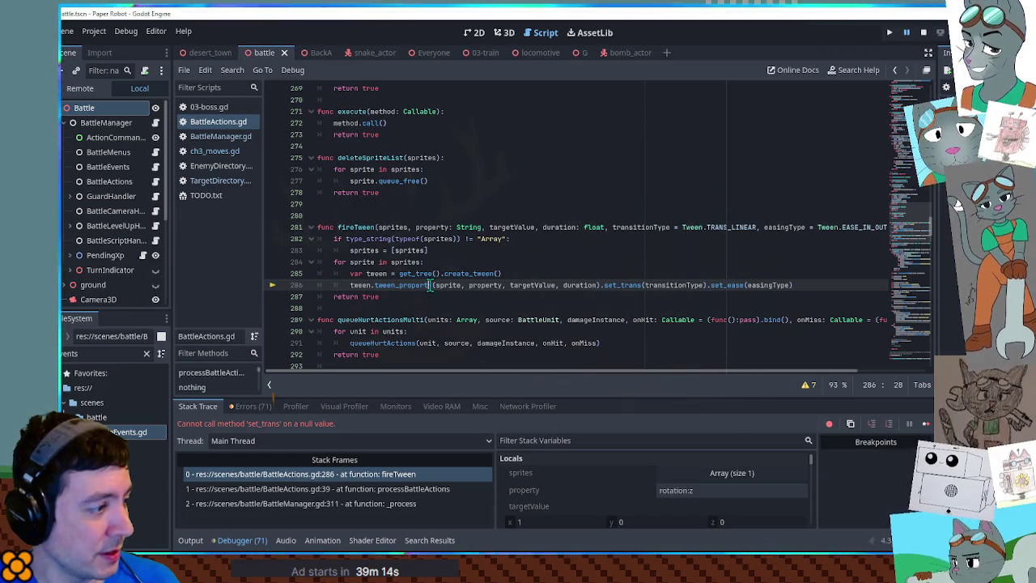
Step: Inspect the sprite and sprites values around fireTween's failing line 286
mouse_move(488, 287)
mouse_move(451, 292)
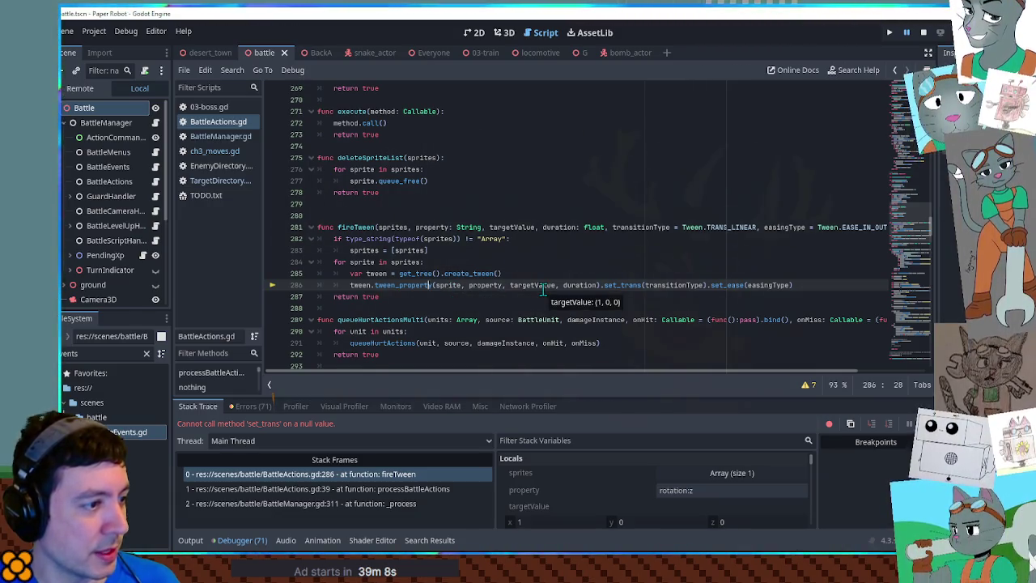
click(451, 290)
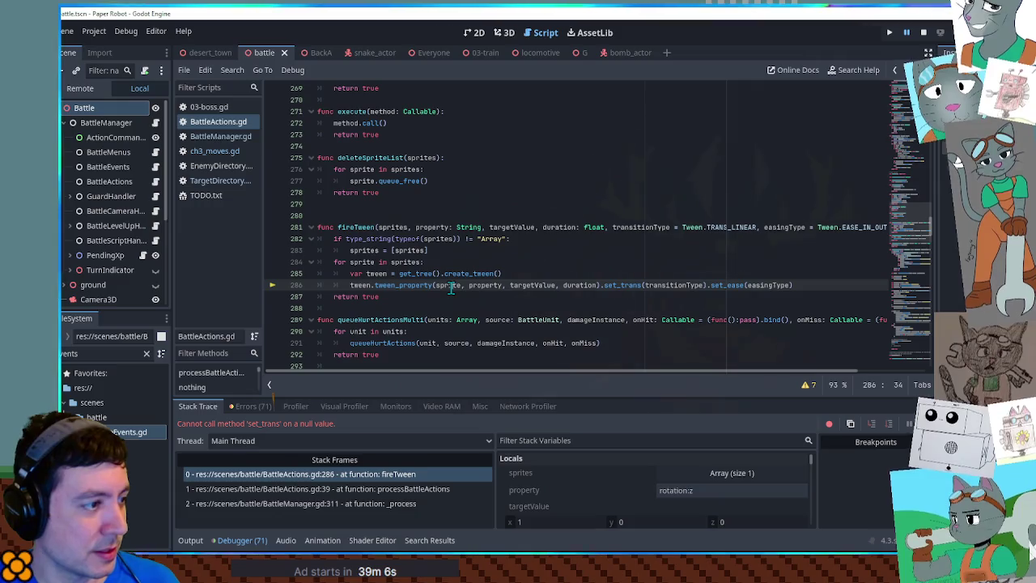
mouse_move(451, 292)
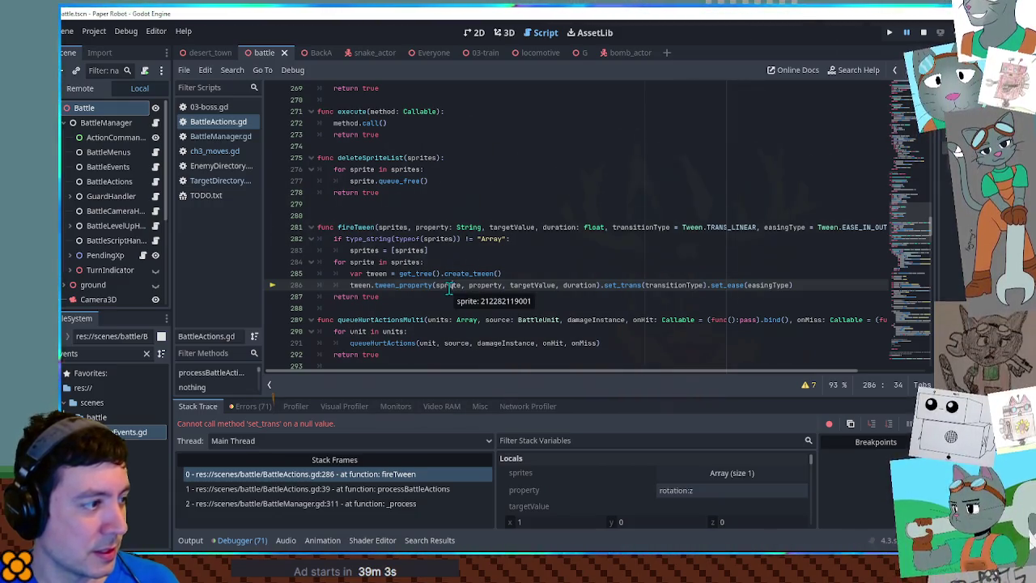
click(401, 228)
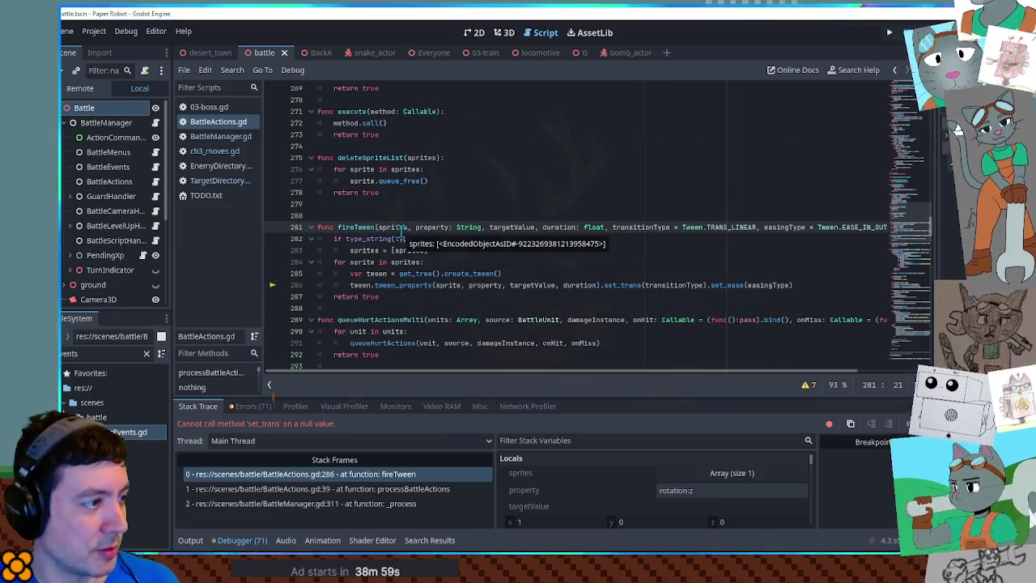
mouse_move(386, 227)
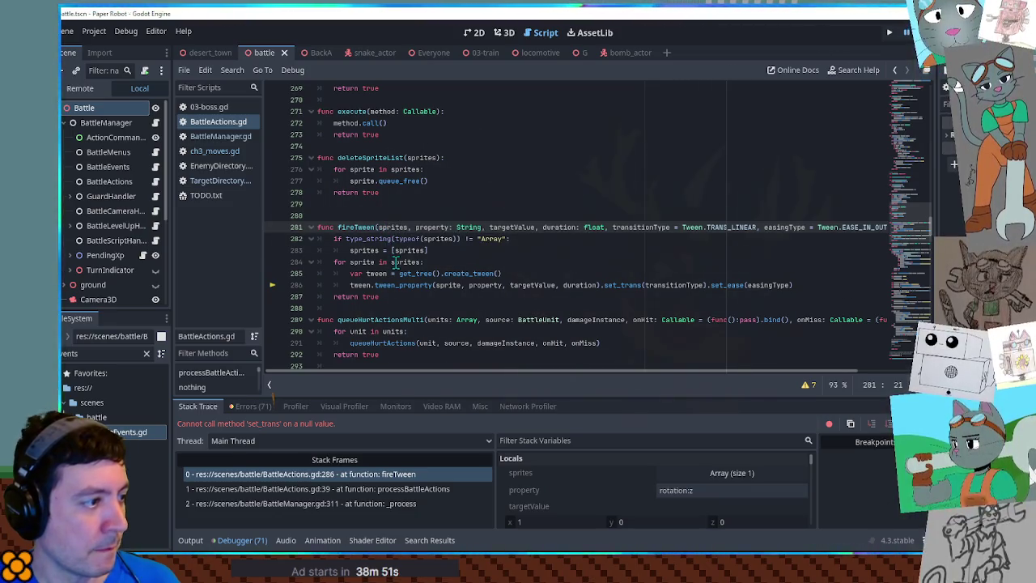
mouse_move(396, 261)
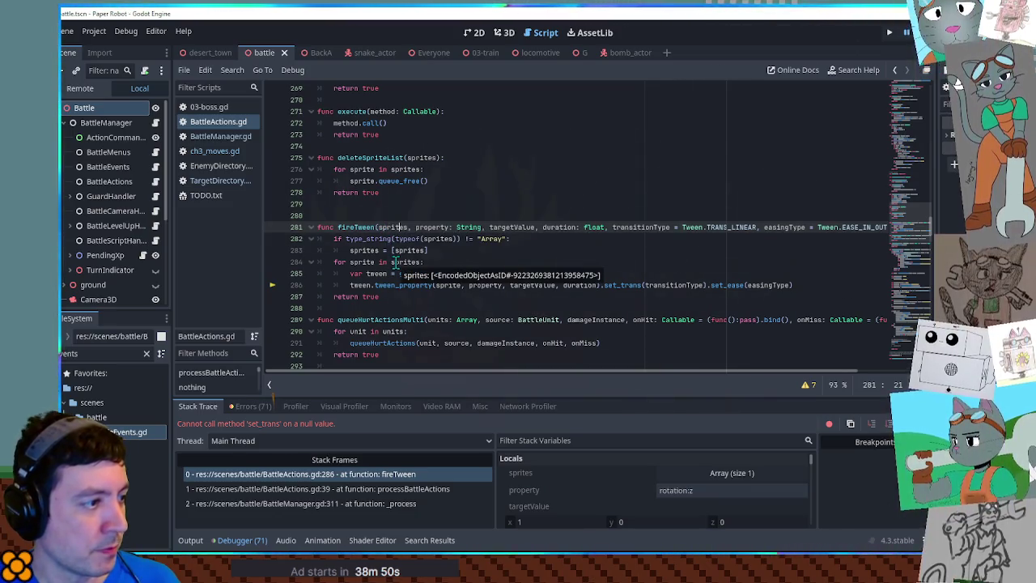
click(368, 262)
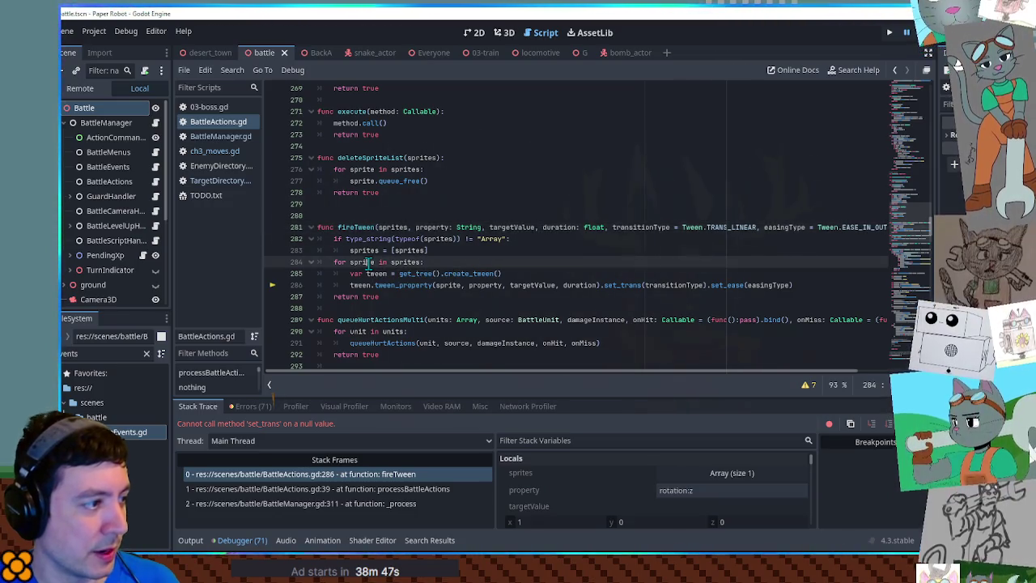
Step: Expand the sprites array in local variables, check the tween values, then stop the game
click(701, 471)
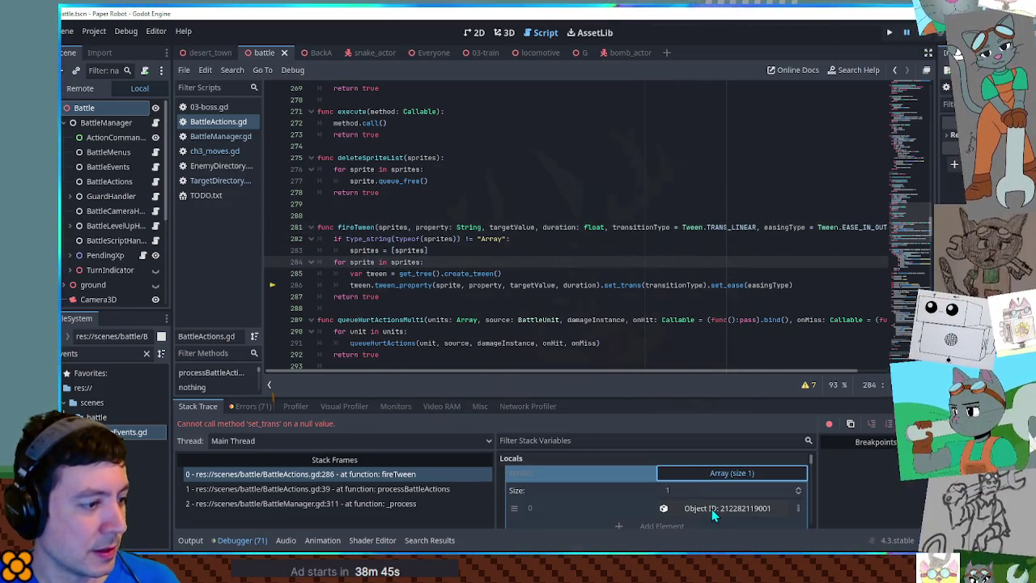
drag(936, 190, 894, 204)
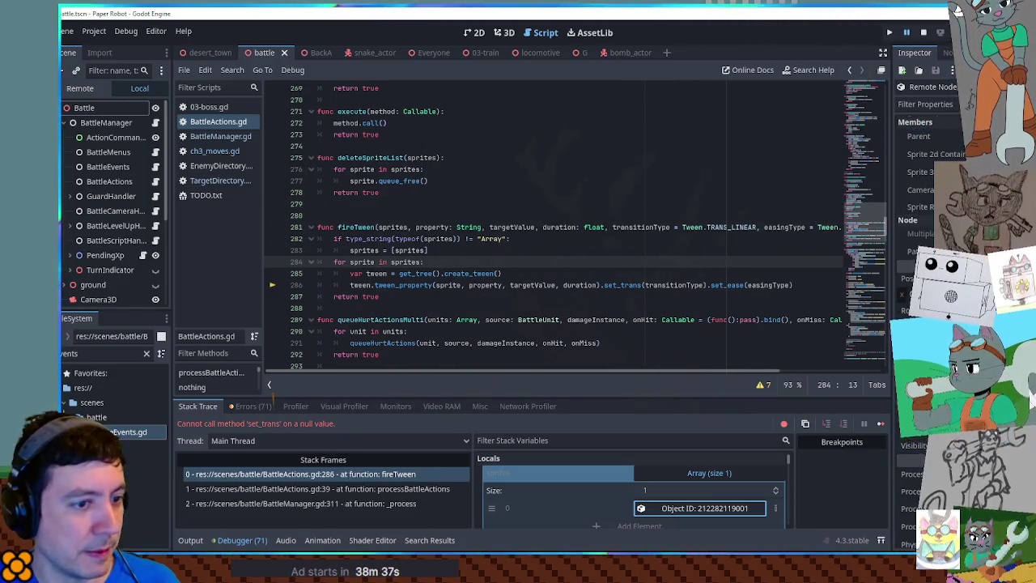
mouse_move(905, 257)
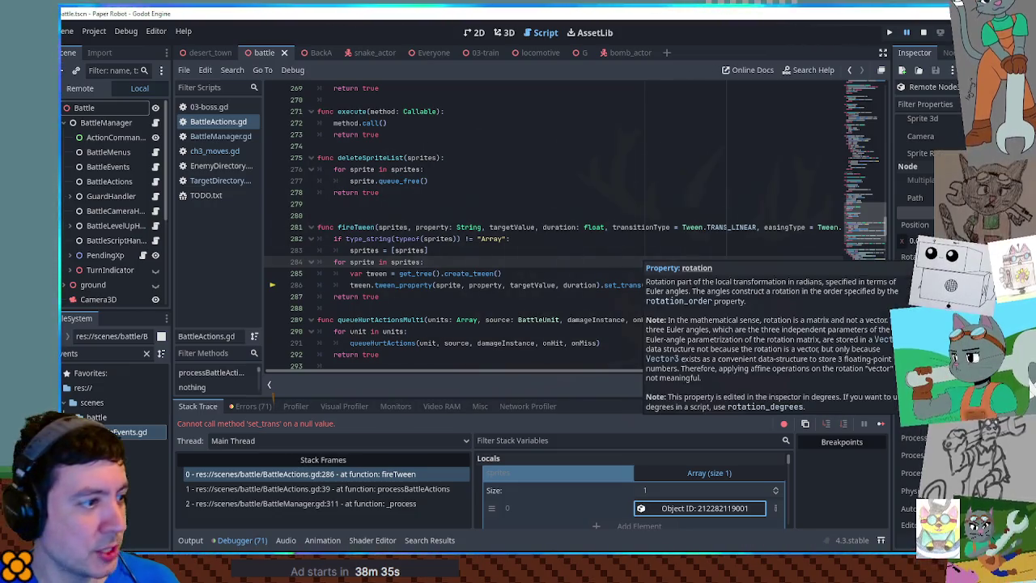
mouse_move(494, 290)
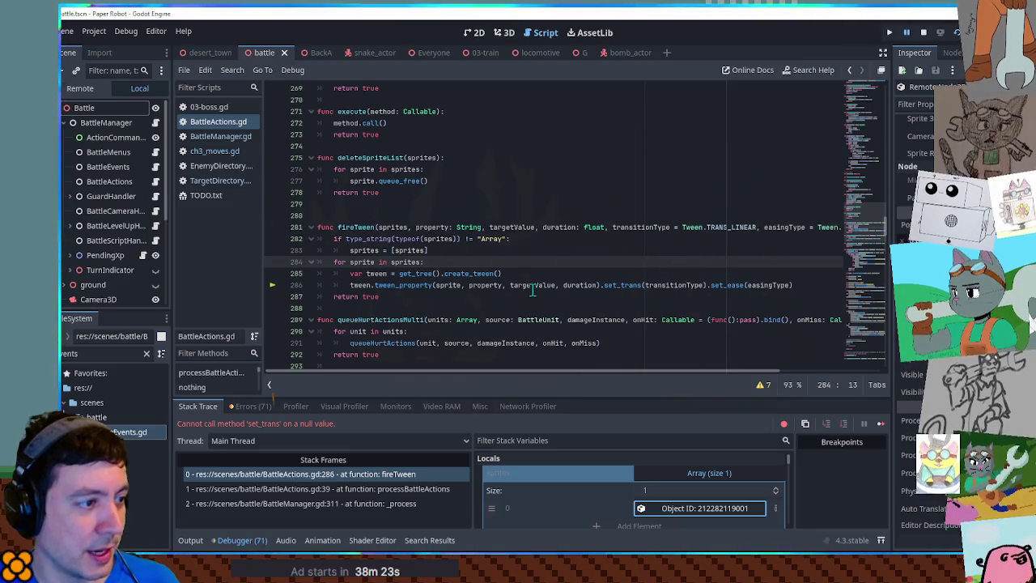
mouse_move(533, 292)
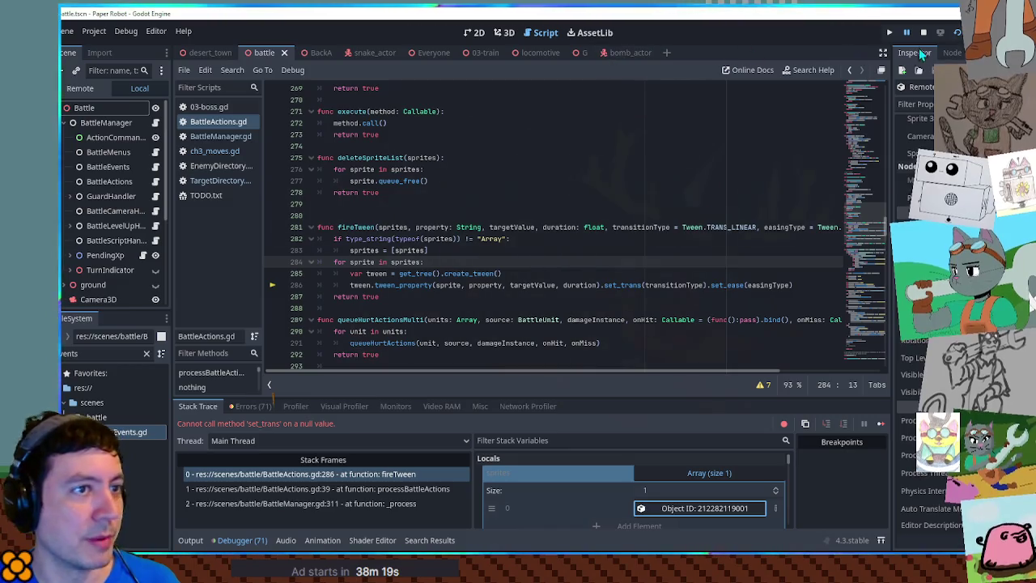
click(926, 33)
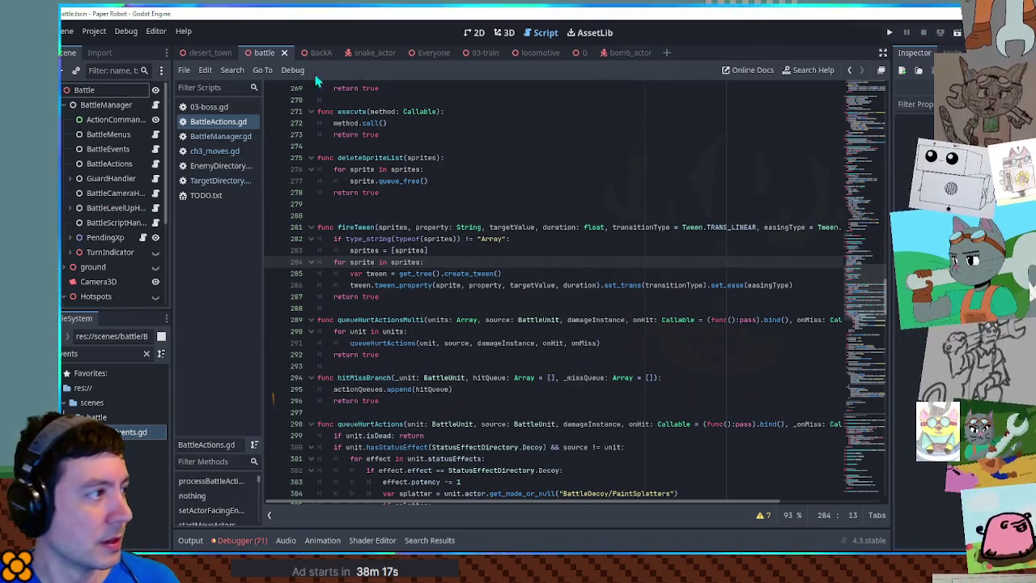
Step: In ch3_moves.gd, use moveDistance.x on line 732, add a comma on line 733, and run
click(220, 179)
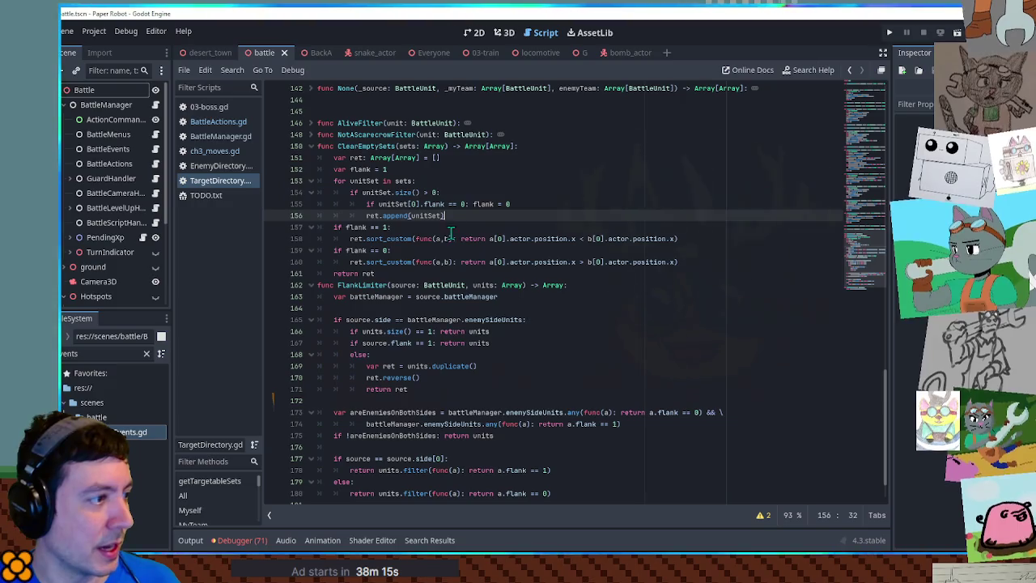
click(207, 152)
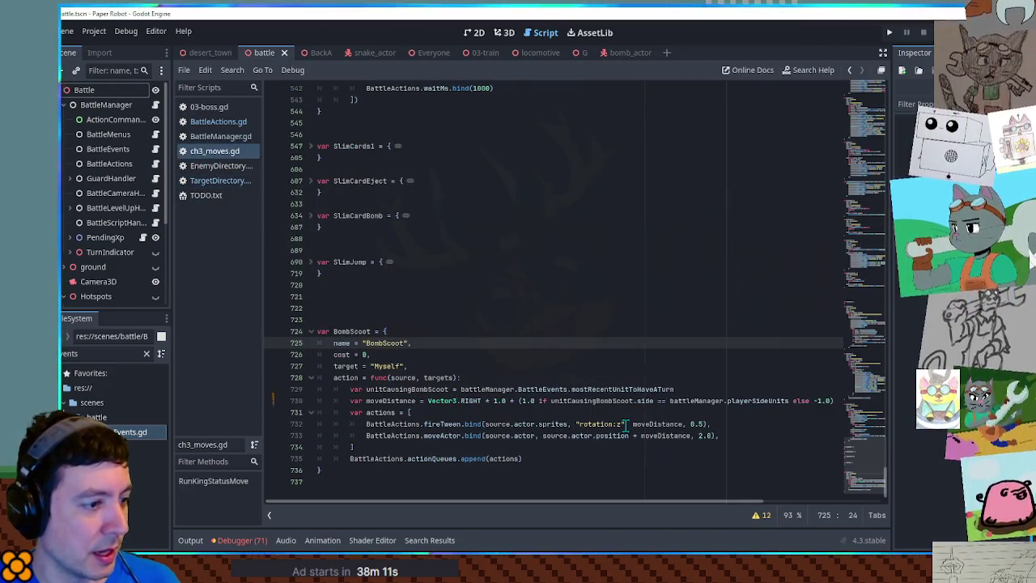
click(685, 424)
text(.x)
click(717, 437)
text(,)
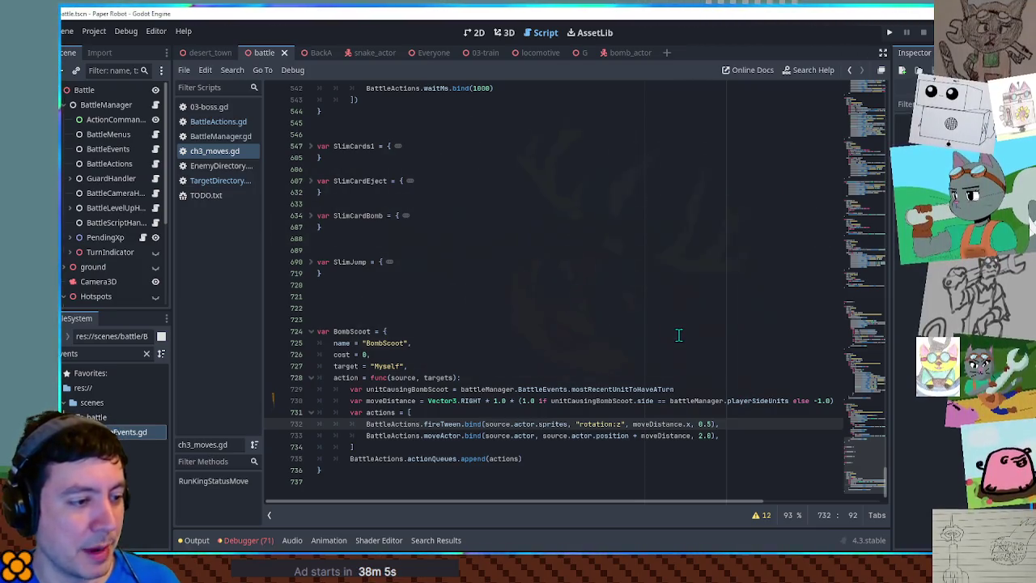
key(F5)
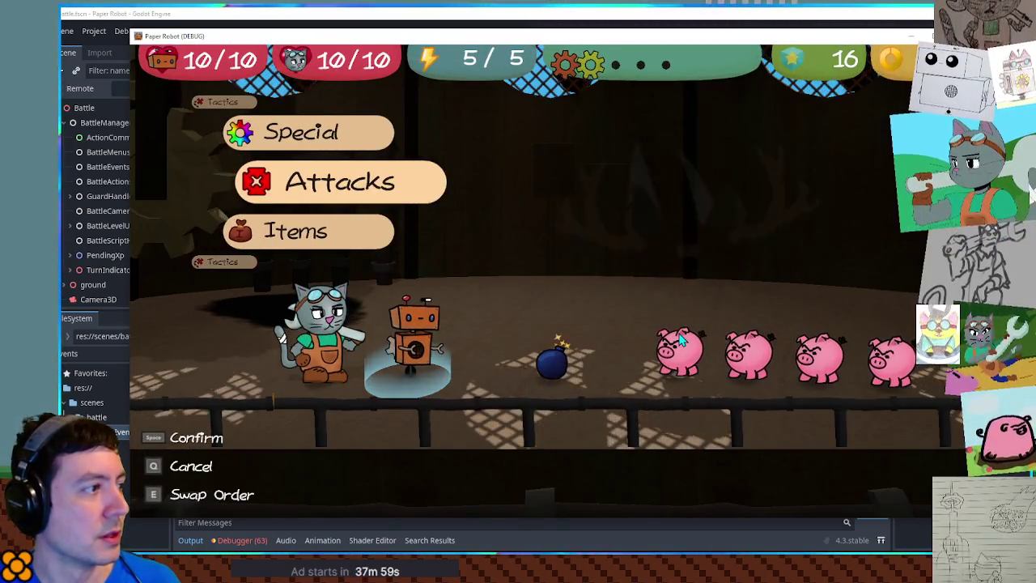
Step: In the running battle, hit the Bomb with the cat's wrench attack, timing the action command, for 2 damage
key(space)
key(space)
key(space)
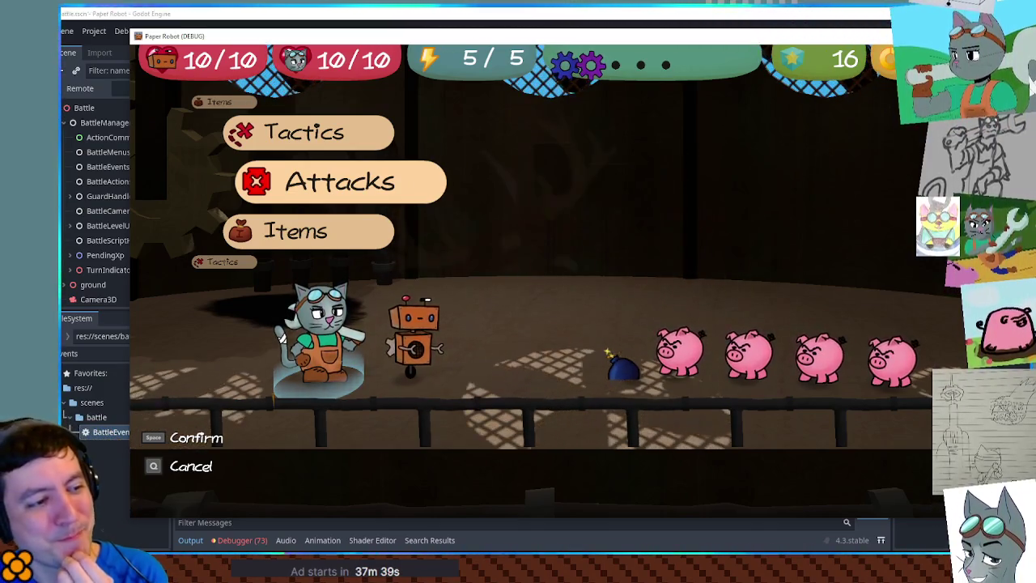
key(space)
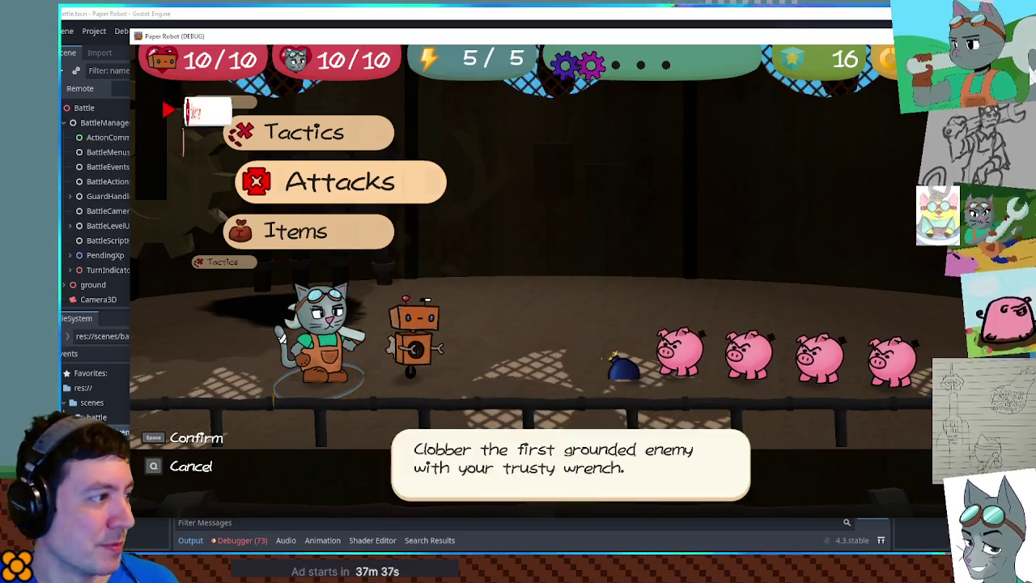
key(space)
key(space)
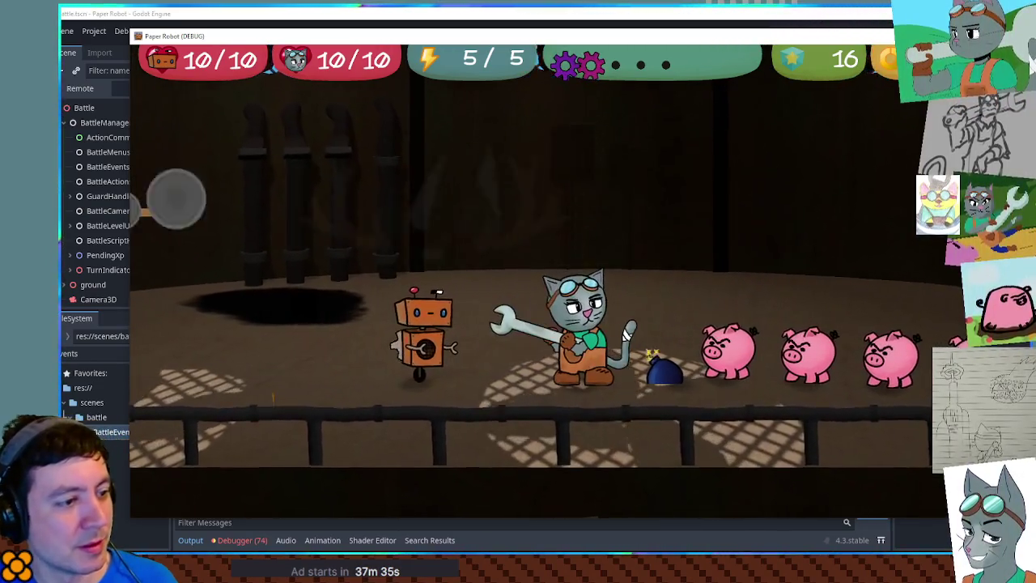
key(space)
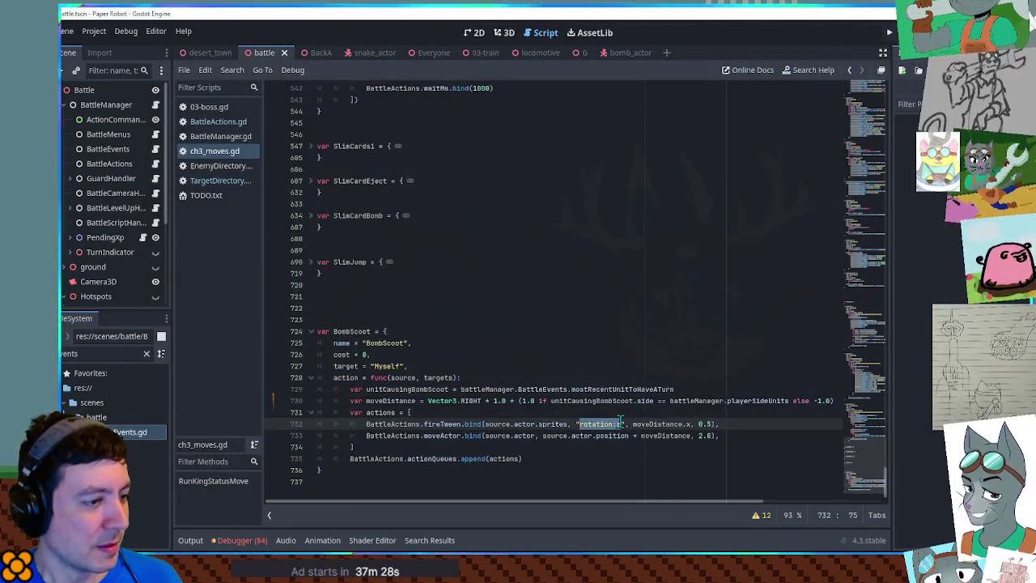
Step: On line 732, subtract moveDistance.x from source.actor.sprites' current rotation:z as the tween target
text(-)
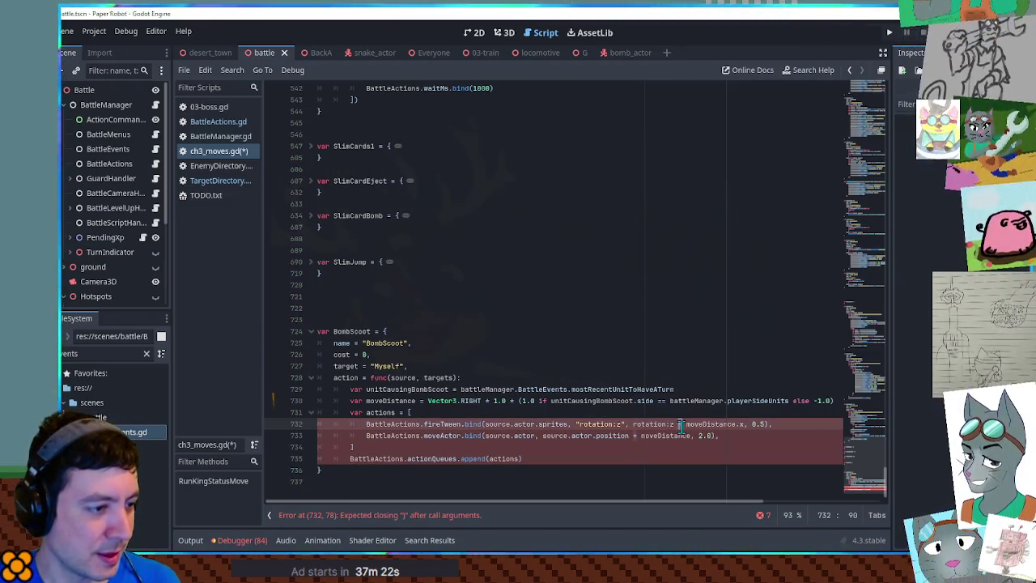
drag(485, 425, 569, 424)
key(ctrl+c)
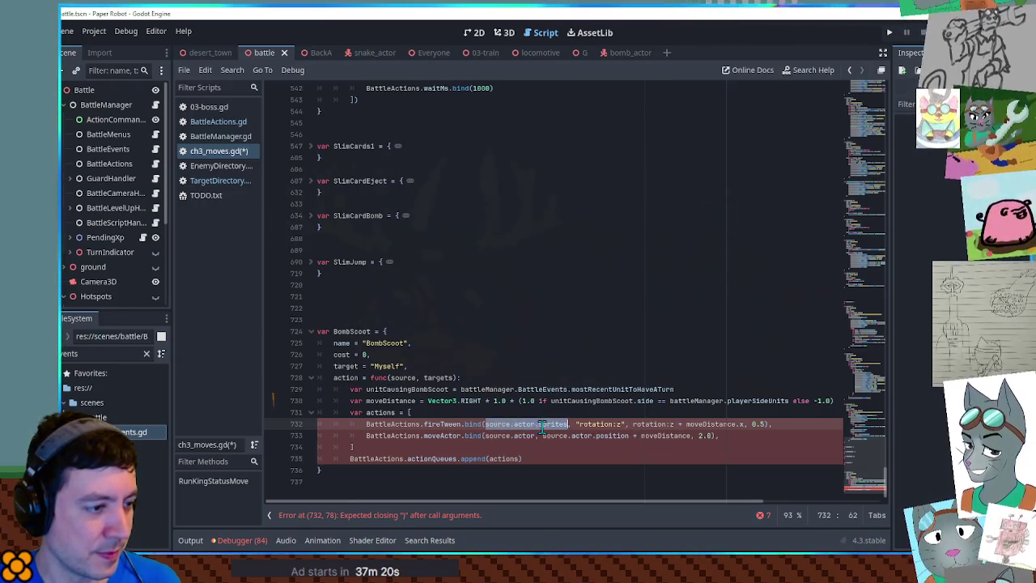
click(634, 425)
text(.)
key(ctrl+v)
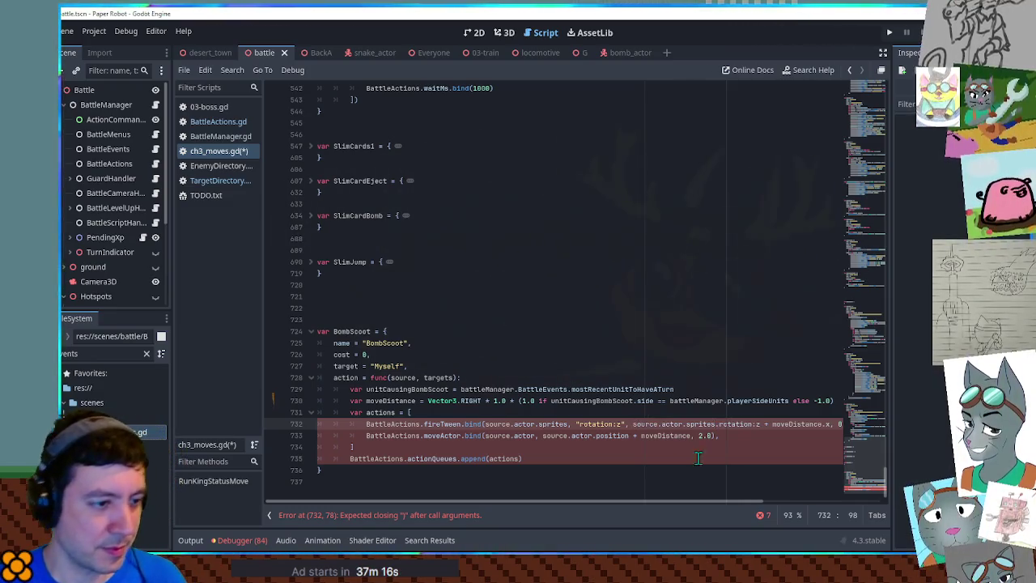
key(Right)
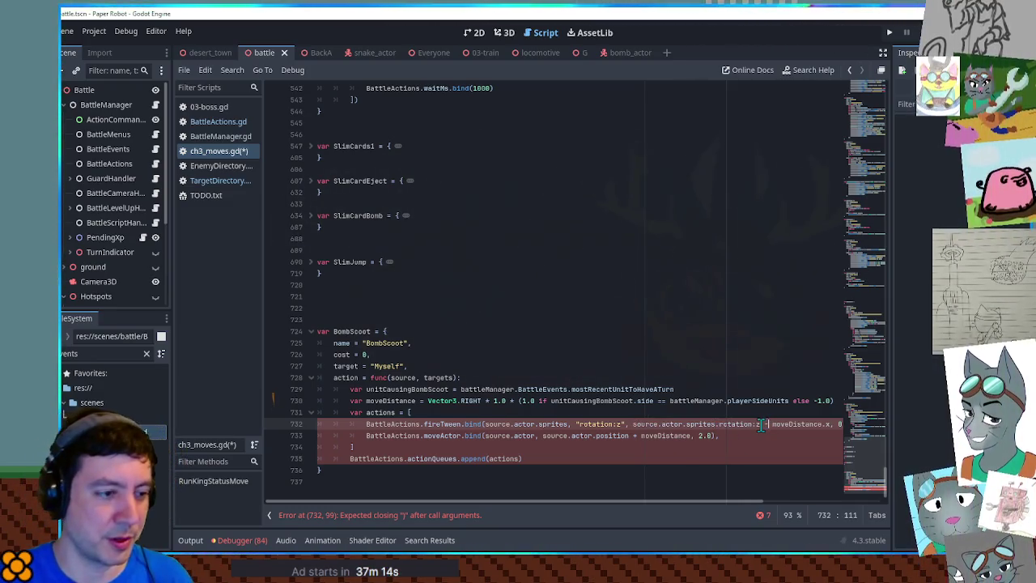
click(621, 57)
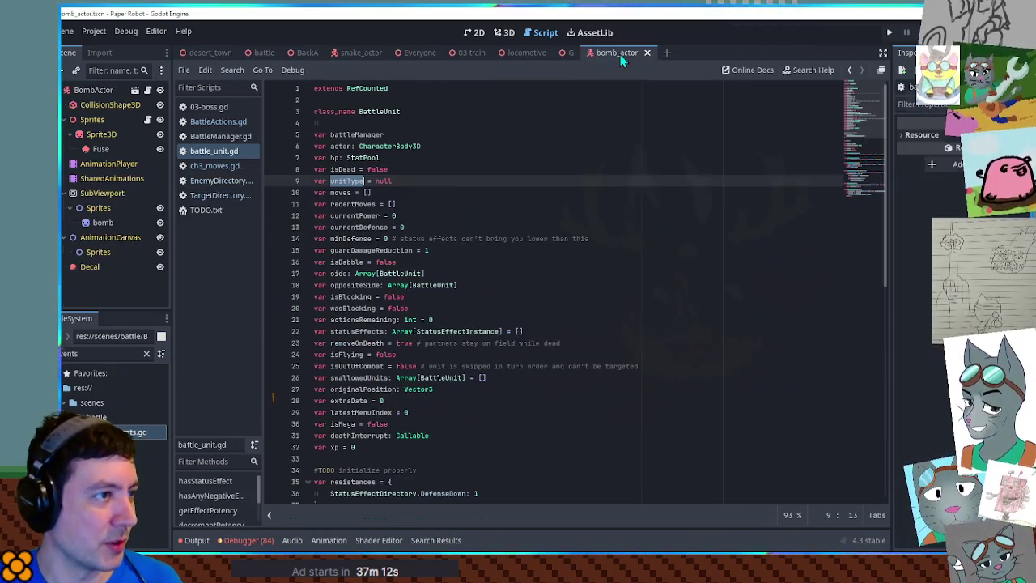
Step: In the bomb_actor 3D view, select the Sprite3D and trial-rotate it to check its pivot, then cancel
click(504, 32)
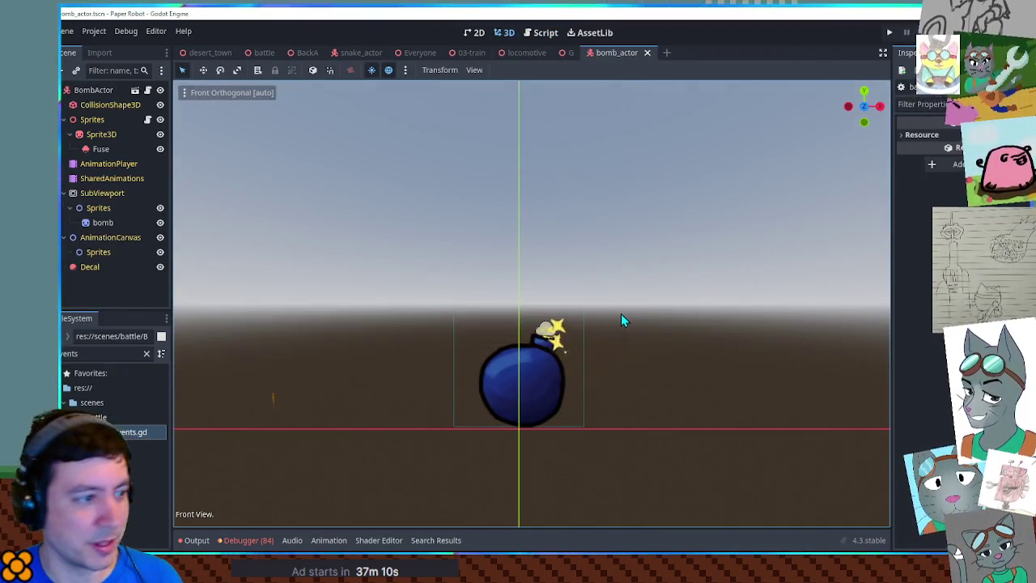
click(101, 134)
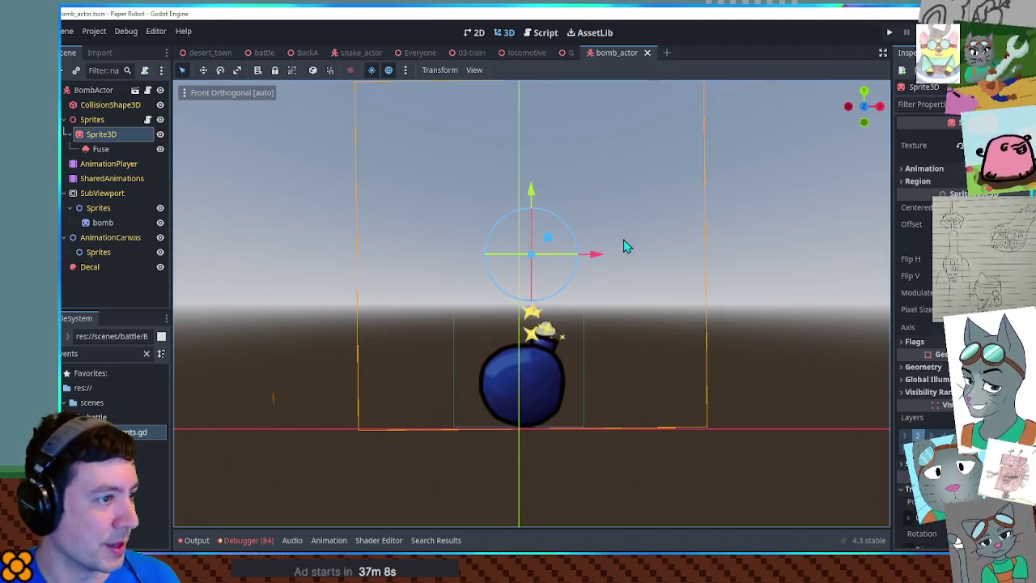
mouse_move(574, 243)
mouse_down()
mouse_move(574, 266)
mouse_move(567, 251)
mouse_up()
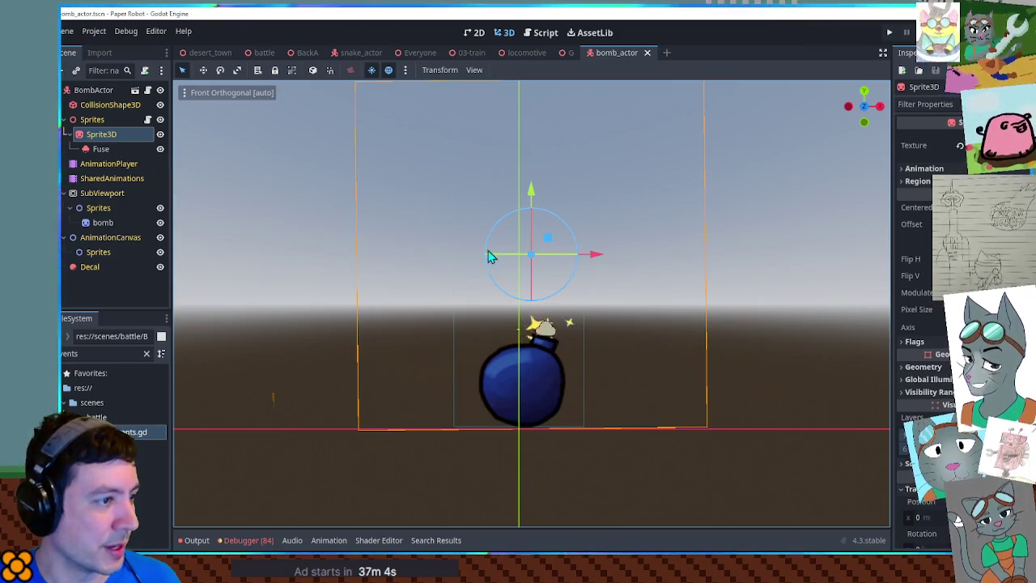
mouse_move(573, 236)
mouse_down()
mouse_move(440, 248)
mouse_move(578, 224)
mouse_move(462, 299)
mouse_move(479, 204)
mouse_up()
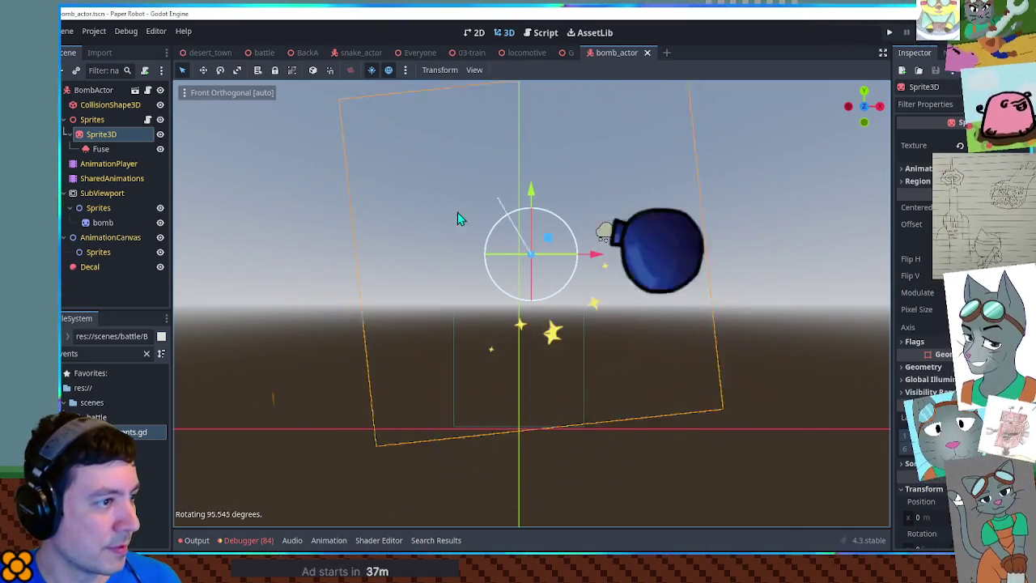
right_click(480, 204)
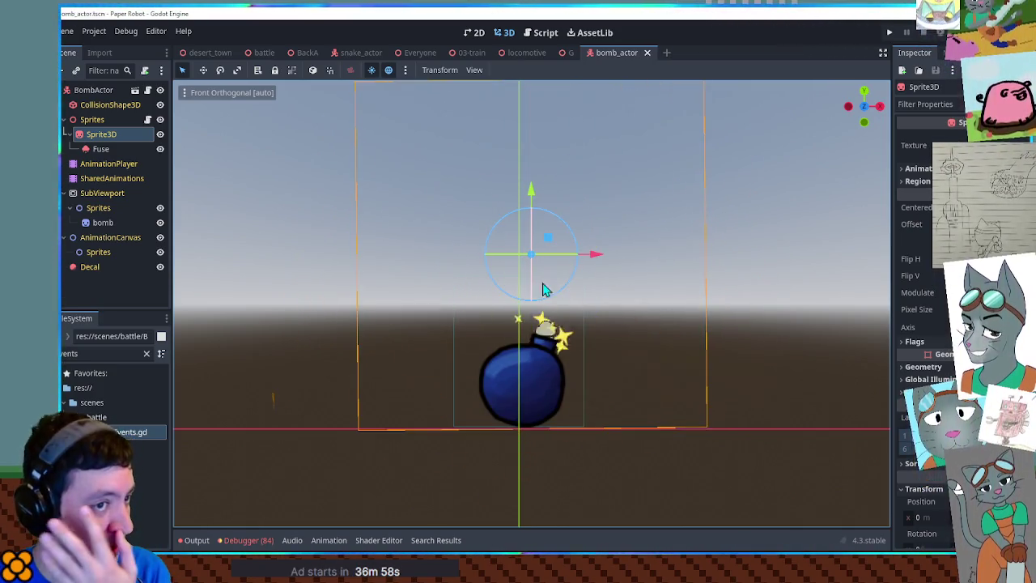
Step: Enable Region on the Sprite3D and crop its top, left and right edges tightly to the bomb
click(915, 181)
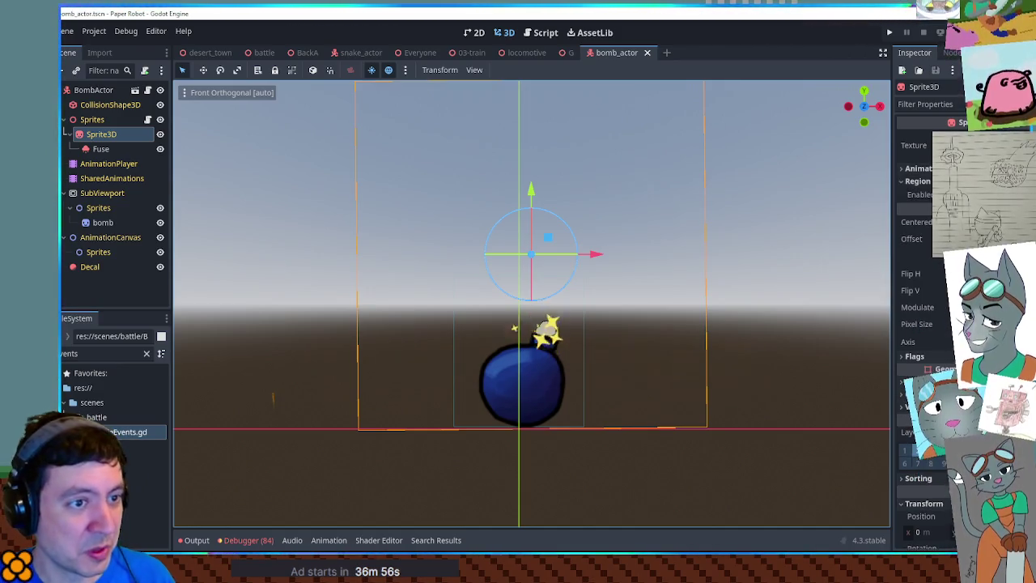
click(915, 181)
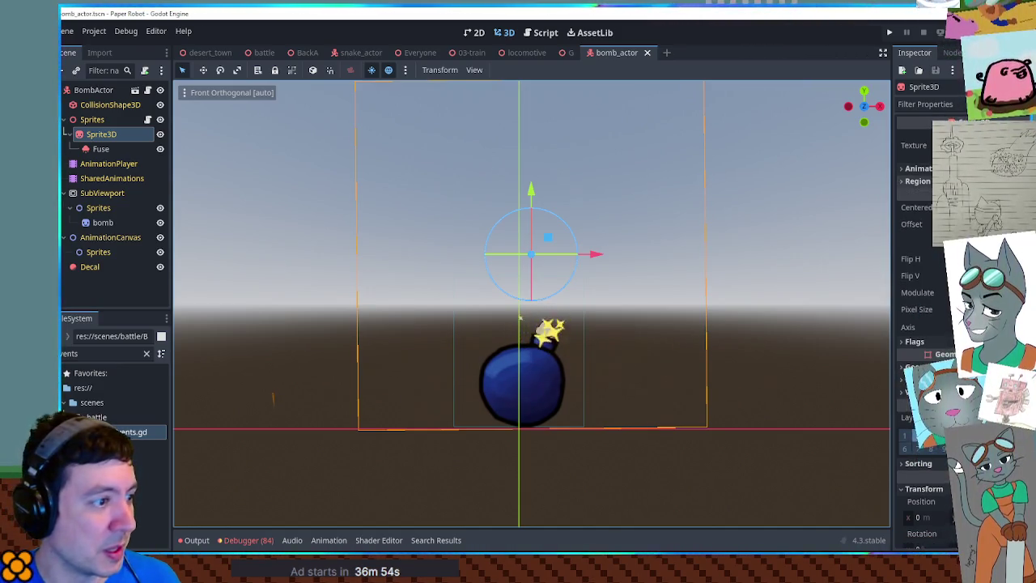
click(915, 181)
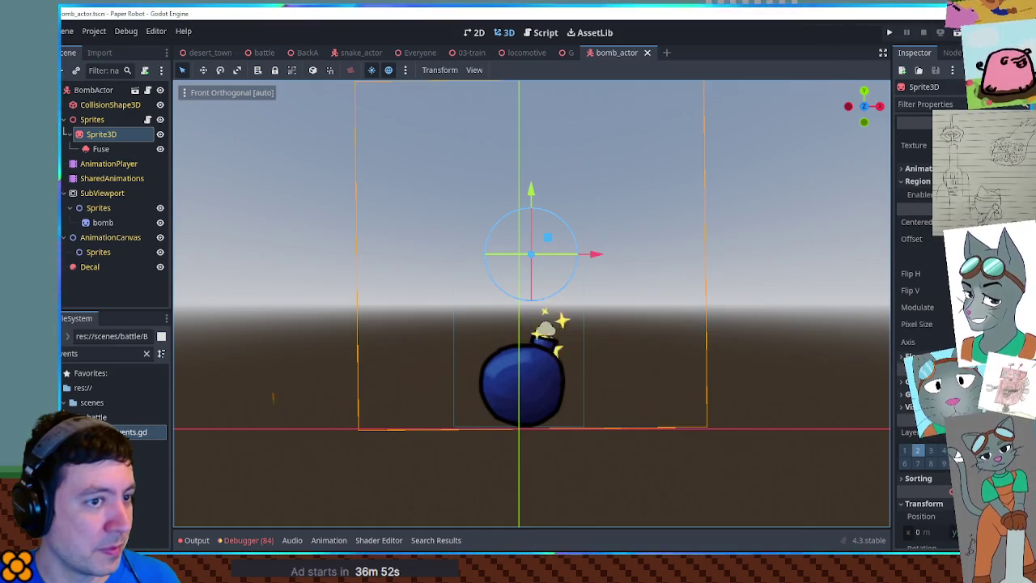
click(931, 195)
click(937, 261)
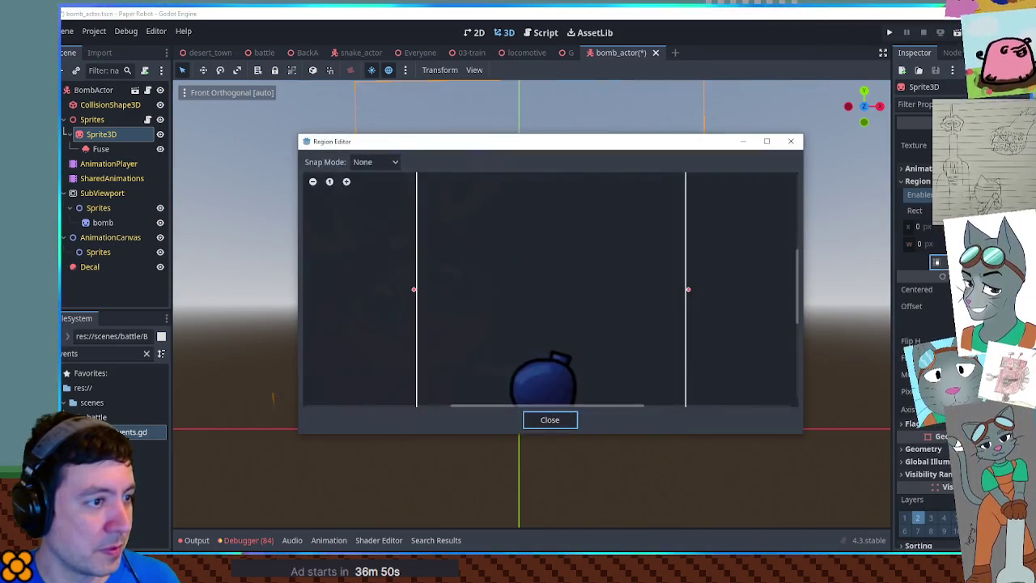
drag(545, 233, 542, 335)
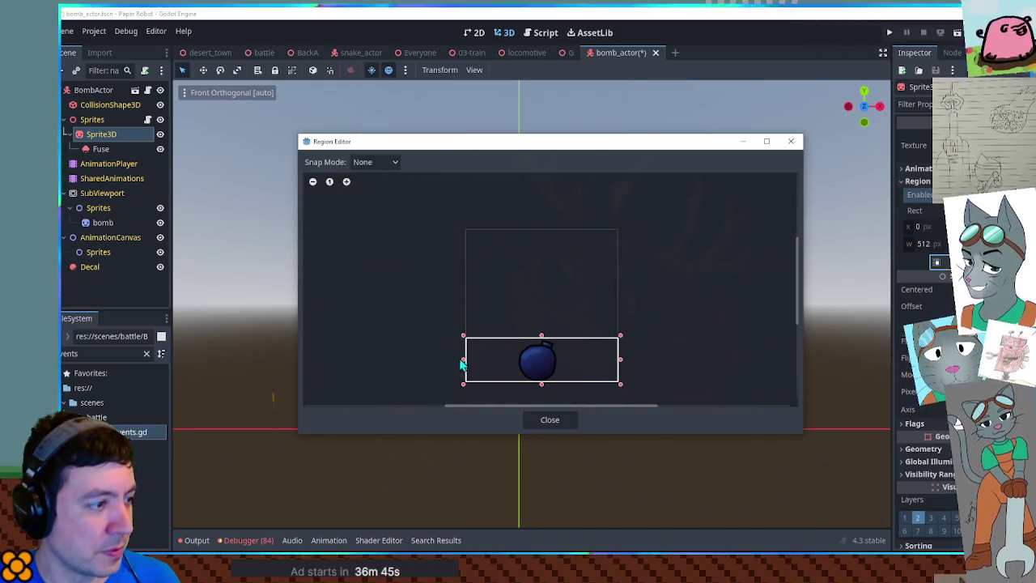
drag(463, 364, 515, 364)
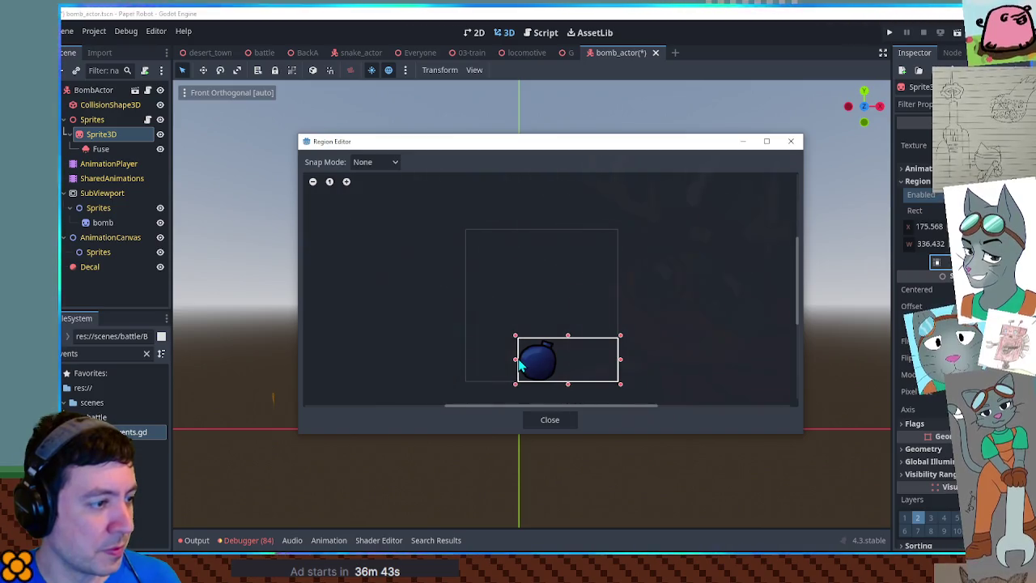
mouse_move(620, 364)
mouse_down()
mouse_move(511, 364)
mouse_move(563, 363)
mouse_up()
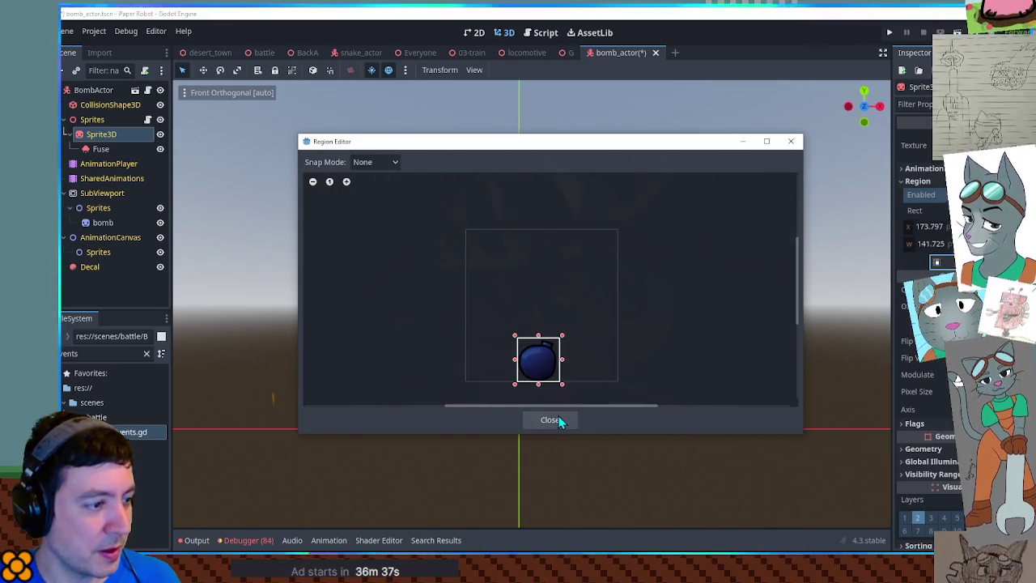
click(562, 420)
Step: Move the bomb sprite down and left onto its pivot, and save the bomb_actor scene
drag(535, 196, 537, 323)
mouse_move(592, 379)
mouse_down()
mouse_move(539, 421)
mouse_move(555, 358)
mouse_move(547, 365)
mouse_move(578, 419)
mouse_up()
key(ctrl+s)
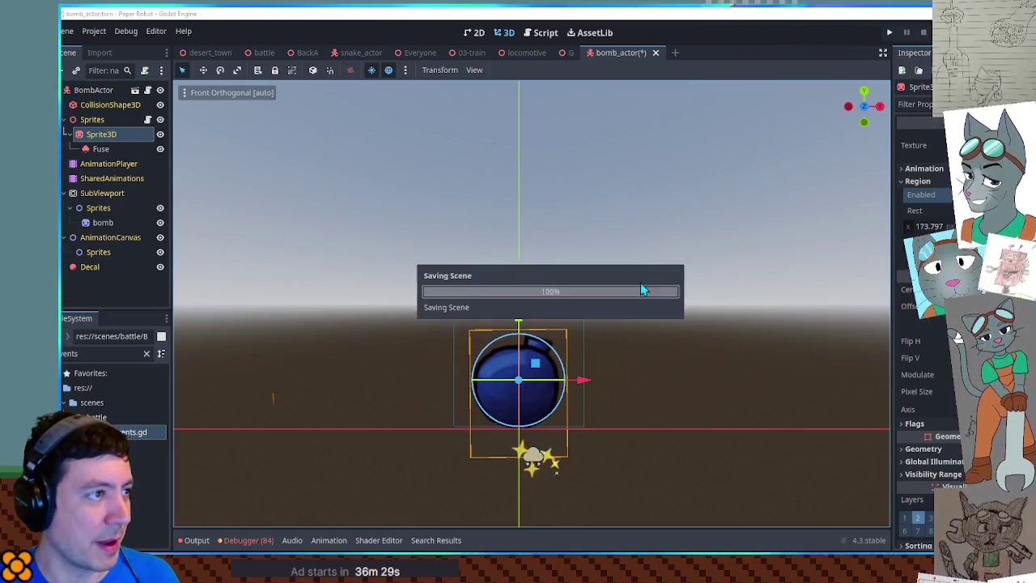
click(266, 53)
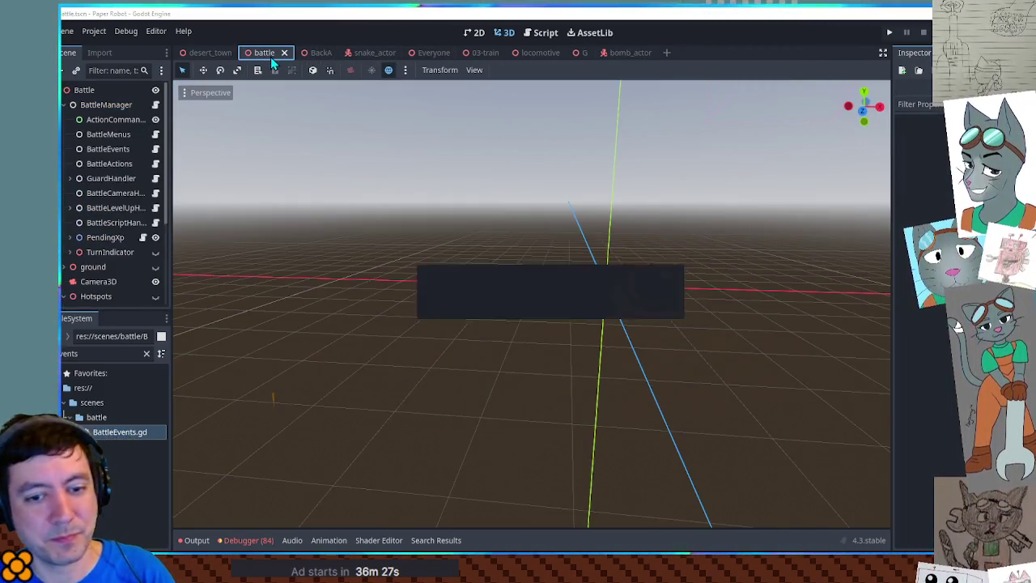
Step: Change 'rotation:z' to 'rotation.z' on line 732 to clear the parse error, then restart the game
key(F6)
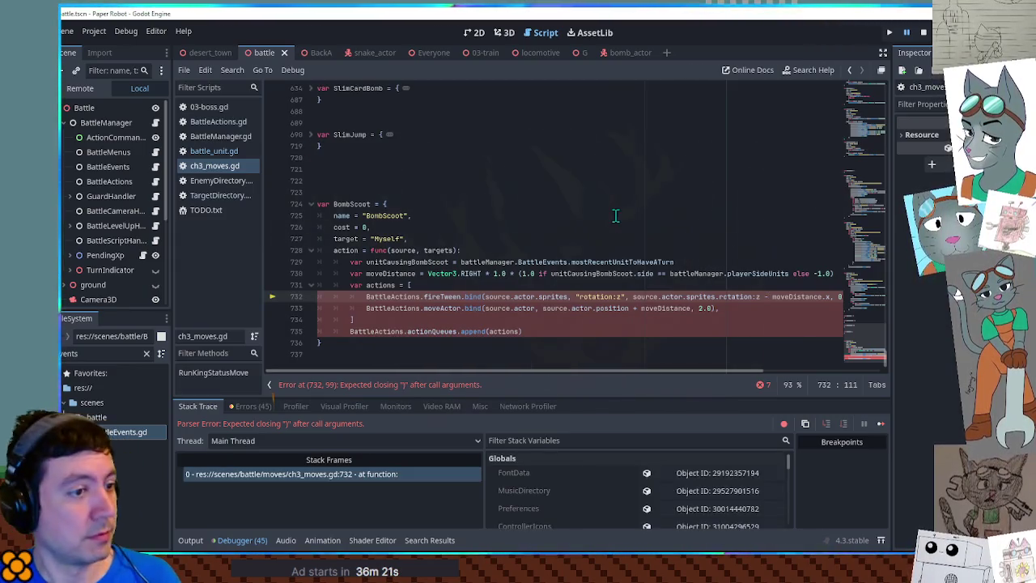
mouse_move(708, 370)
mouse_down()
mouse_move(802, 381)
mouse_move(754, 383)
mouse_up()
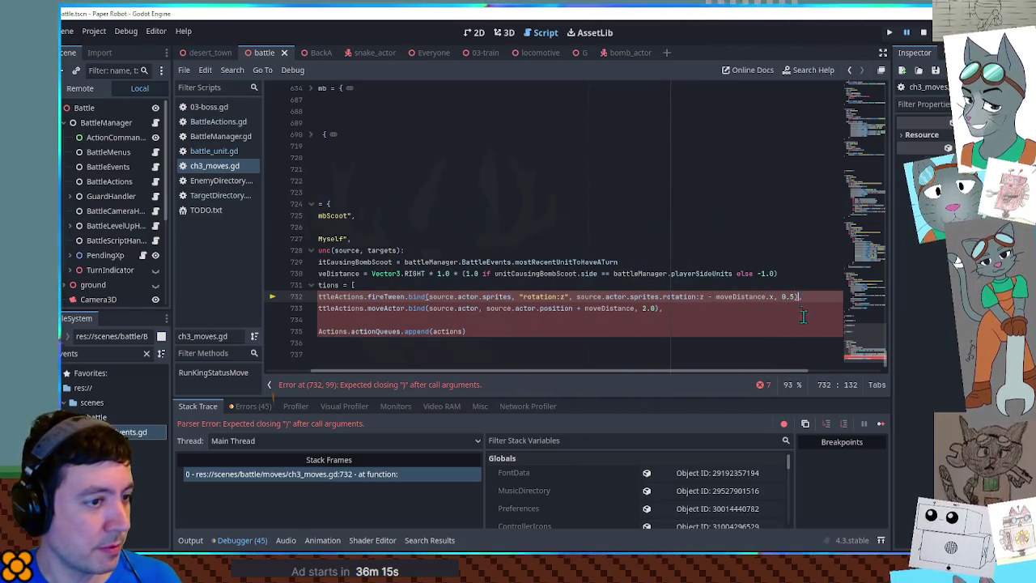
mouse_move(772, 373)
mouse_down()
mouse_move(705, 375)
mouse_move(777, 373)
mouse_up()
click(592, 296)
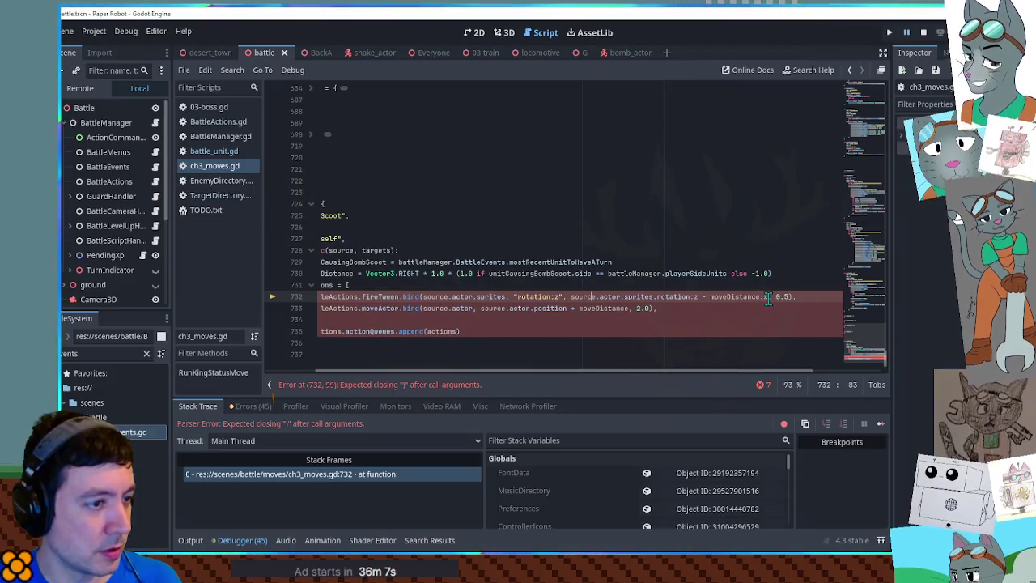
click(686, 298)
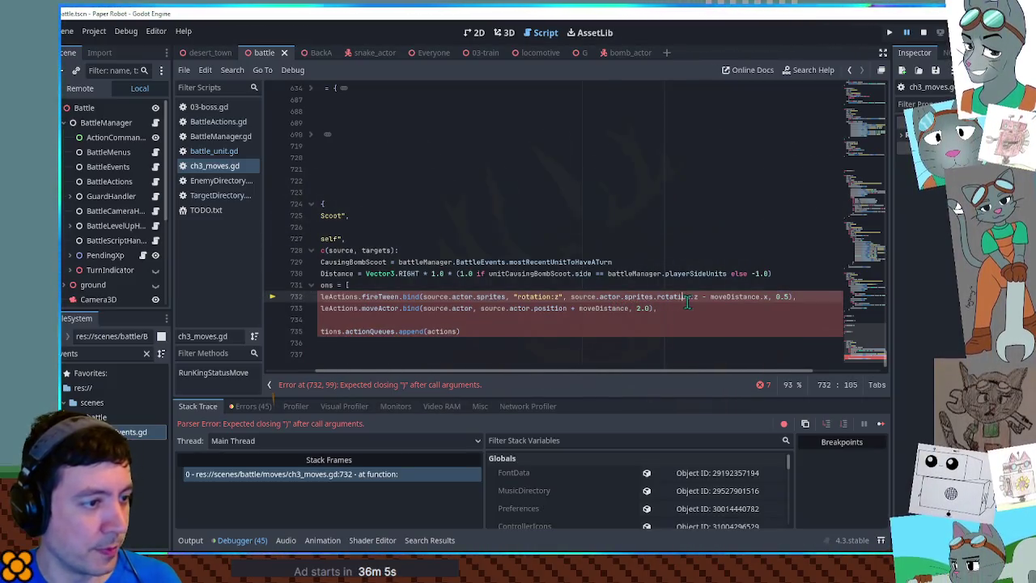
text(.)
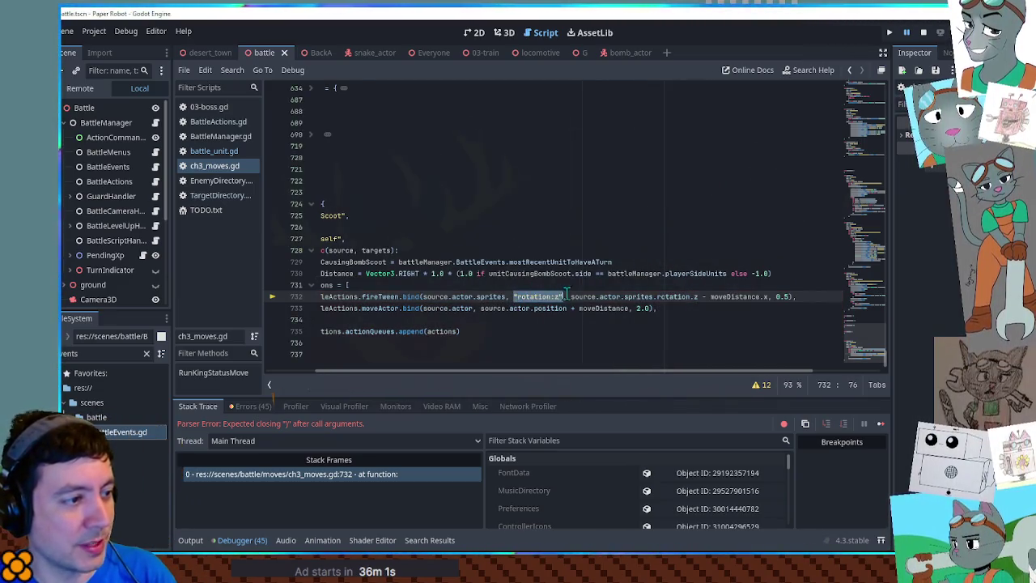
key(F8)
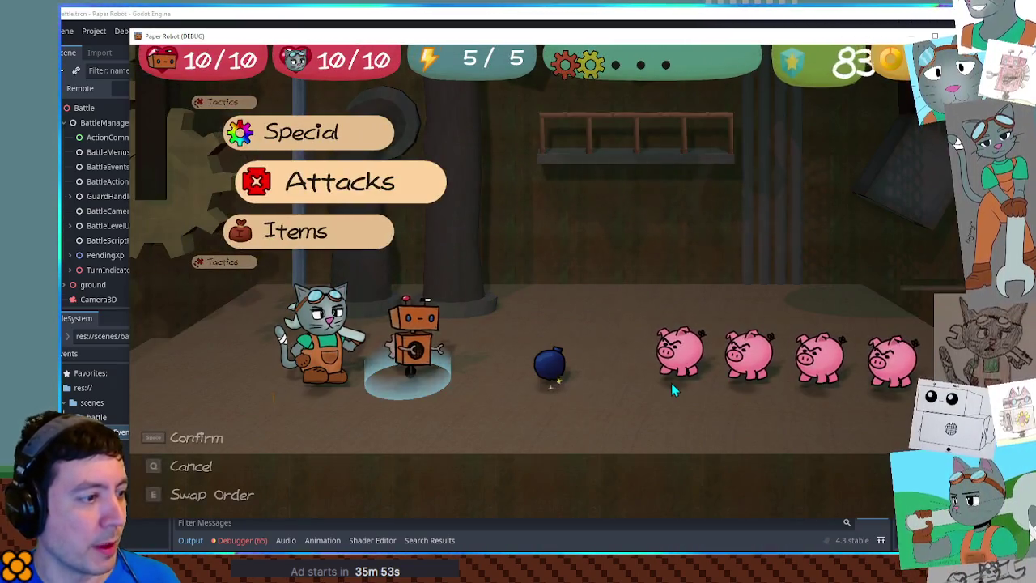
Step: Attack the bomb in the battle, watch it take 1 damage and scoot, then close the game window
key(space)
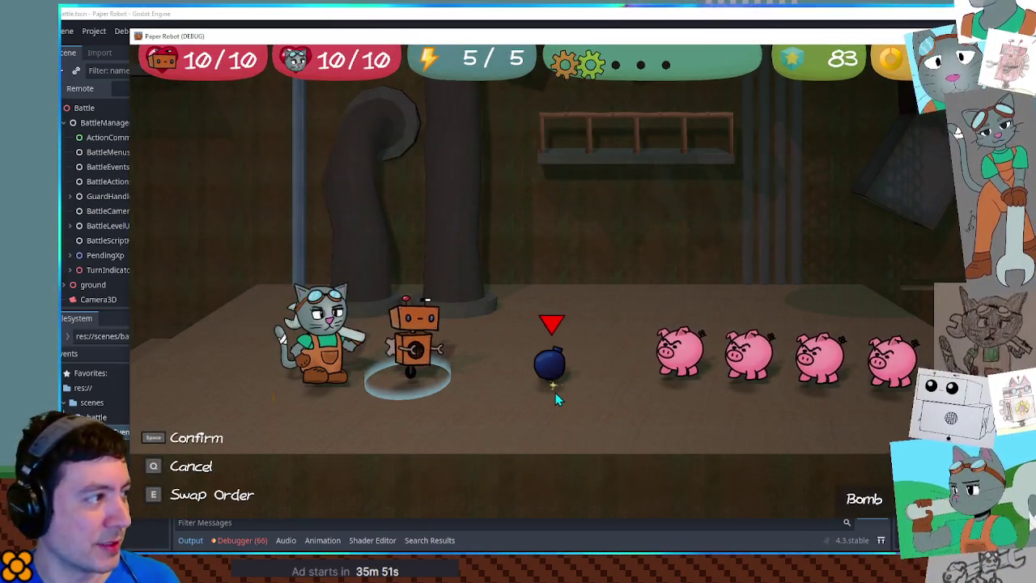
key(space)
key(space)
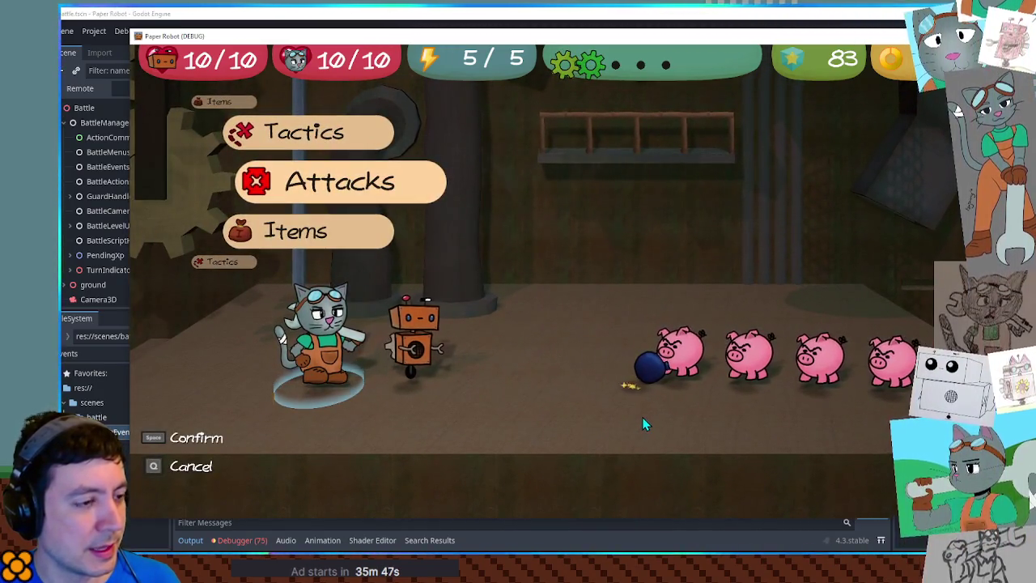
click(913, 36)
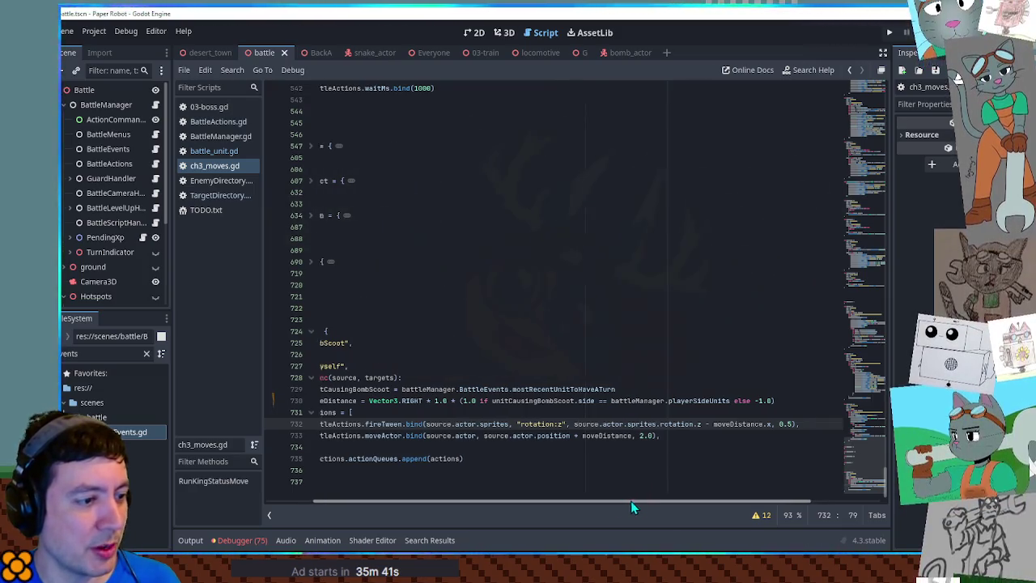
drag(642, 501, 544, 501)
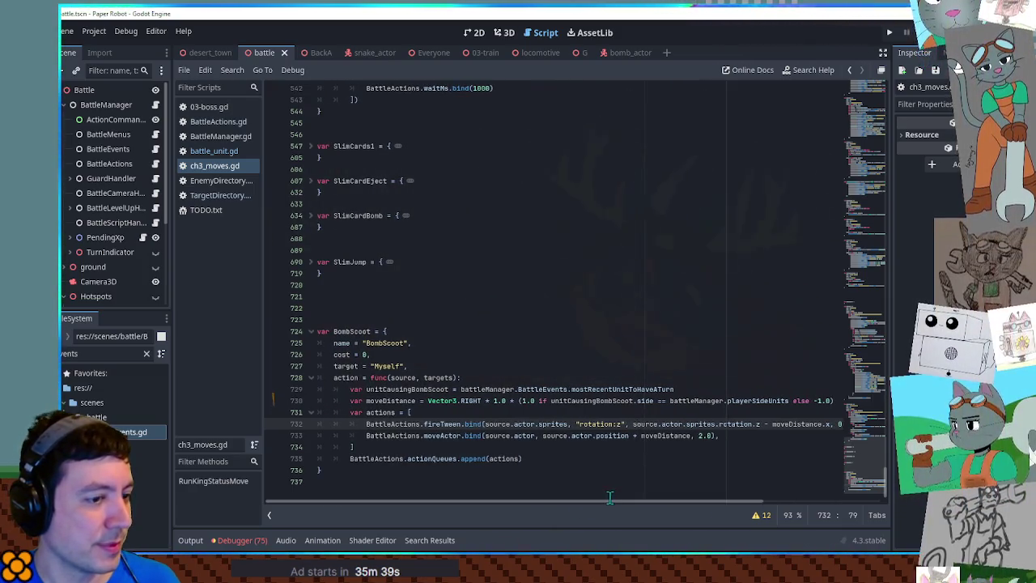
click(632, 52)
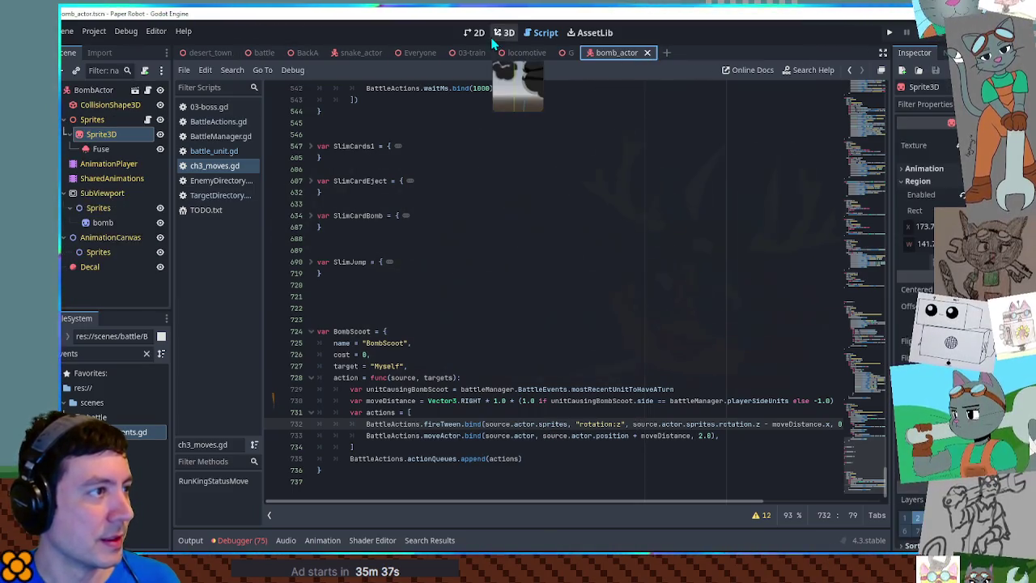
Step: In the bomb_actor 3D view, drag the Fuse node up onto the bomb's top and nudge it along X
click(506, 33)
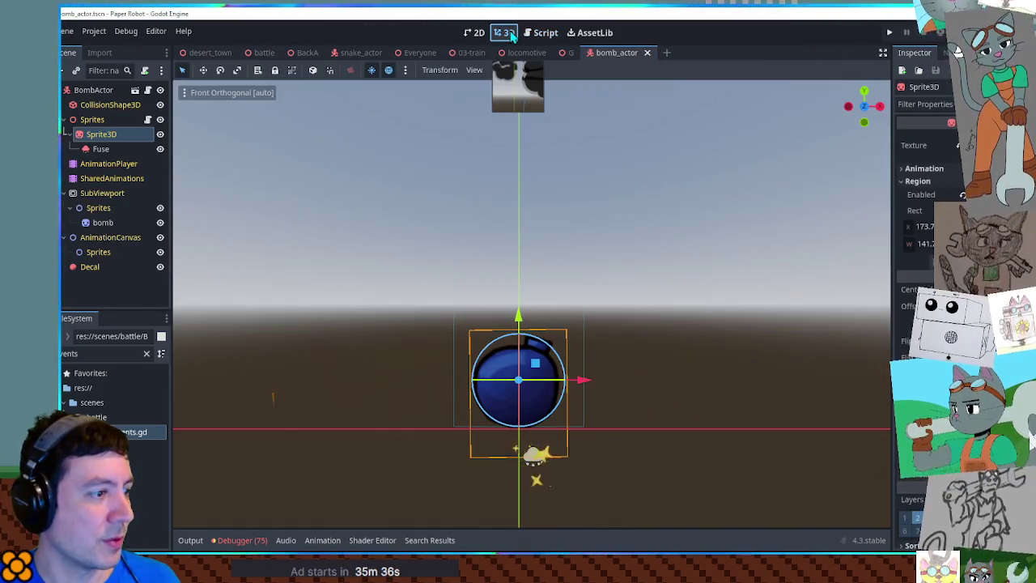
click(100, 149)
mouse_move(532, 393)
mouse_down()
mouse_move(551, 270)
mouse_move(556, 280)
mouse_up()
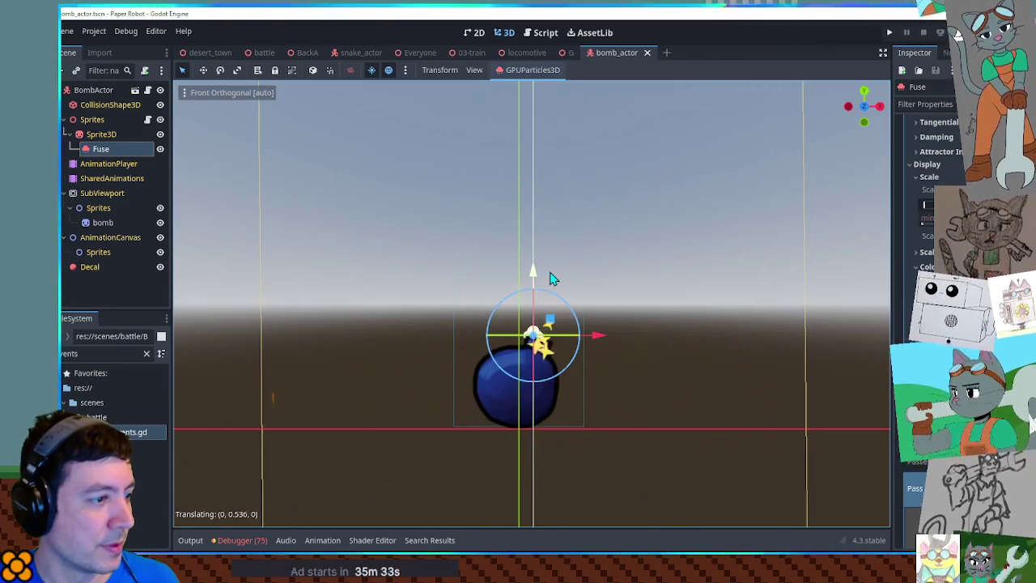
drag(607, 343, 615, 337)
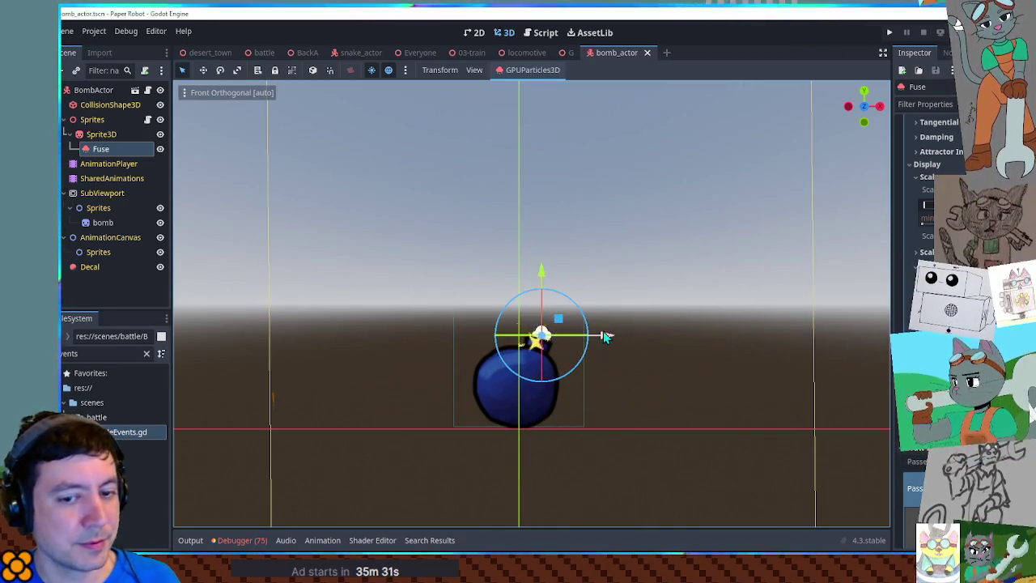
click(543, 34)
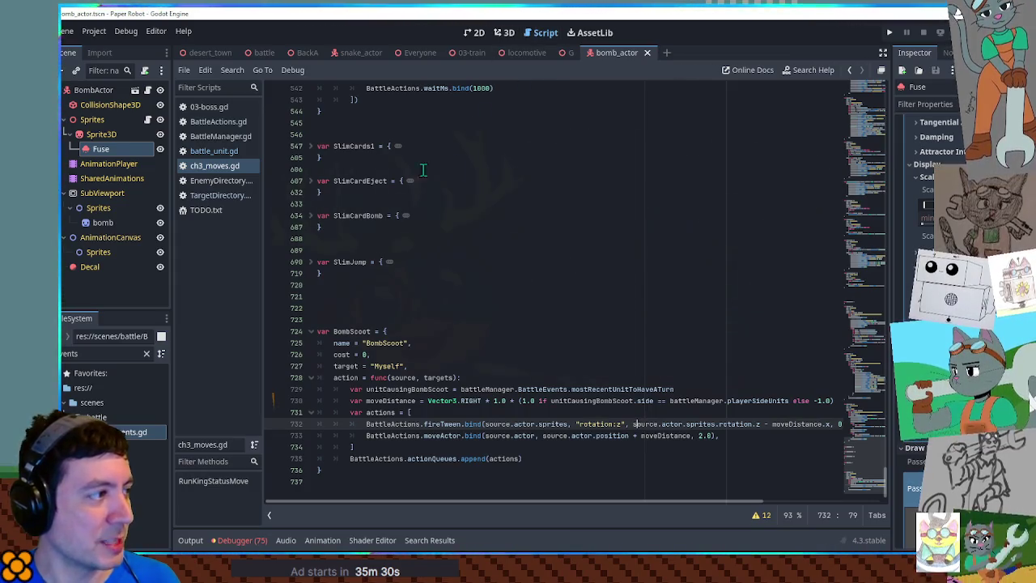
click(543, 250)
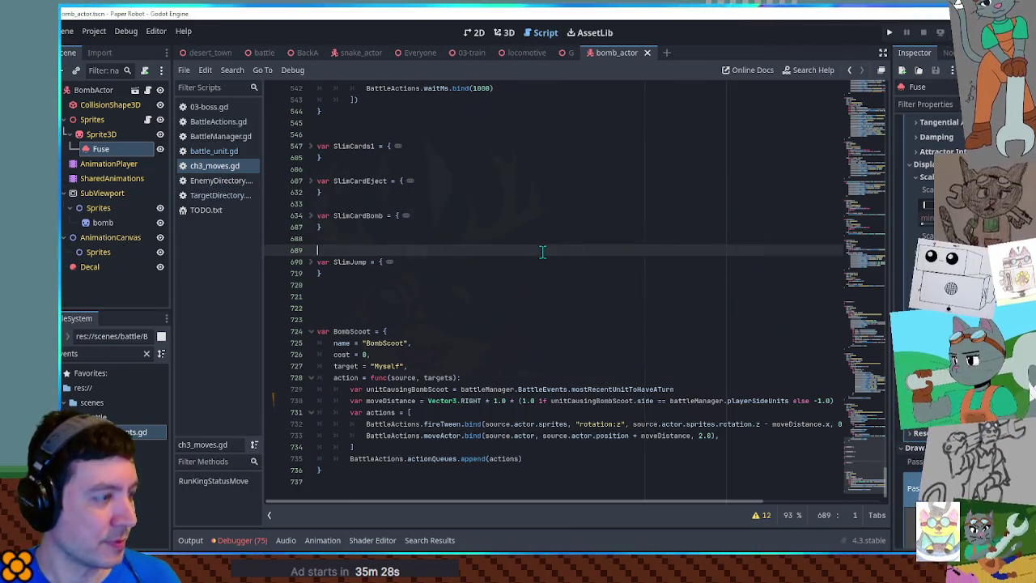
Step: Search all project files for 'domino' (11 matches in 5 files), review the results, and open BattleActions.gd
key(ctrl+shift+f)
text(domino)
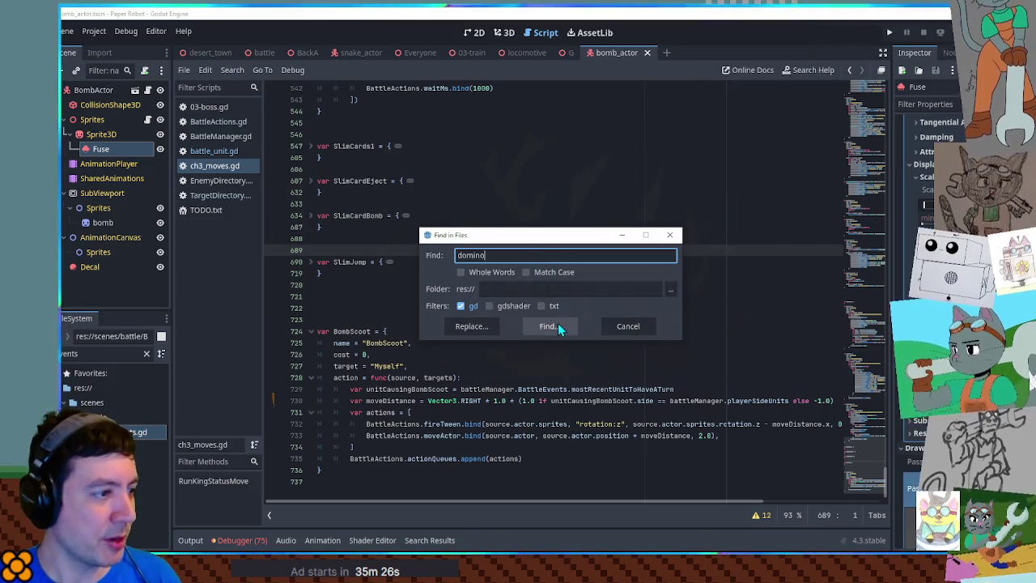
click(554, 325)
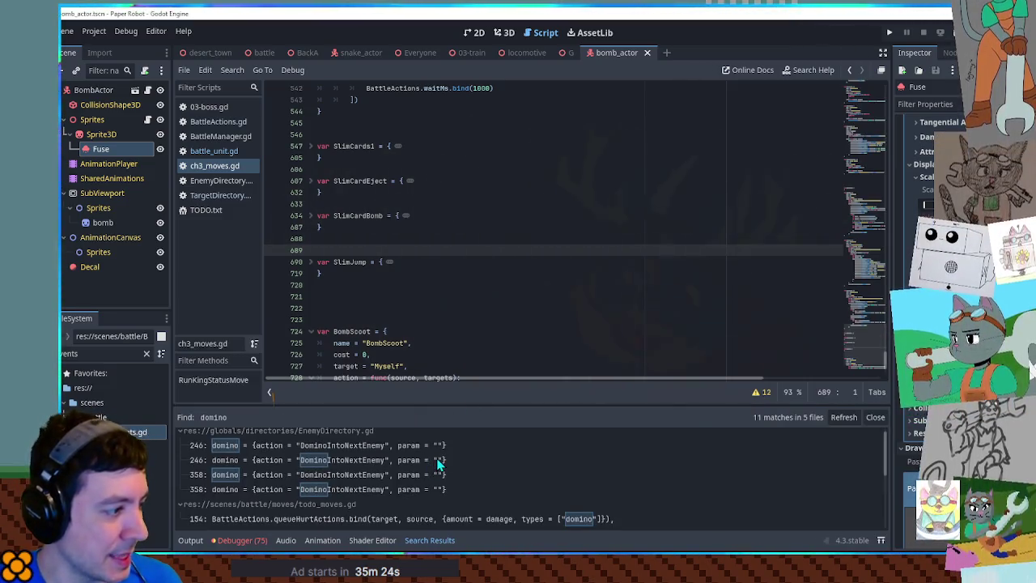
scroll(408, 480, down, 2)
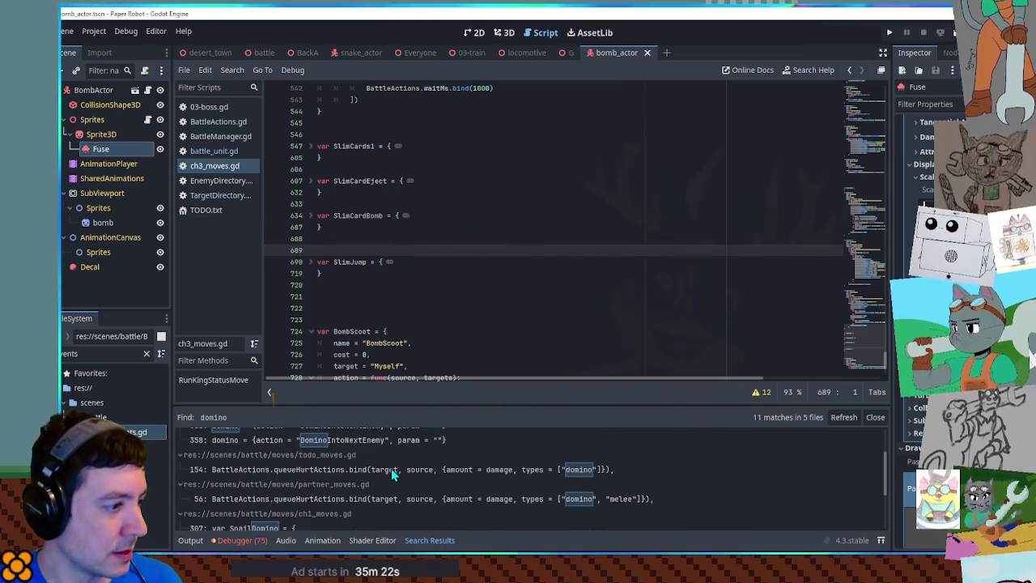
scroll(392, 476, down, 2)
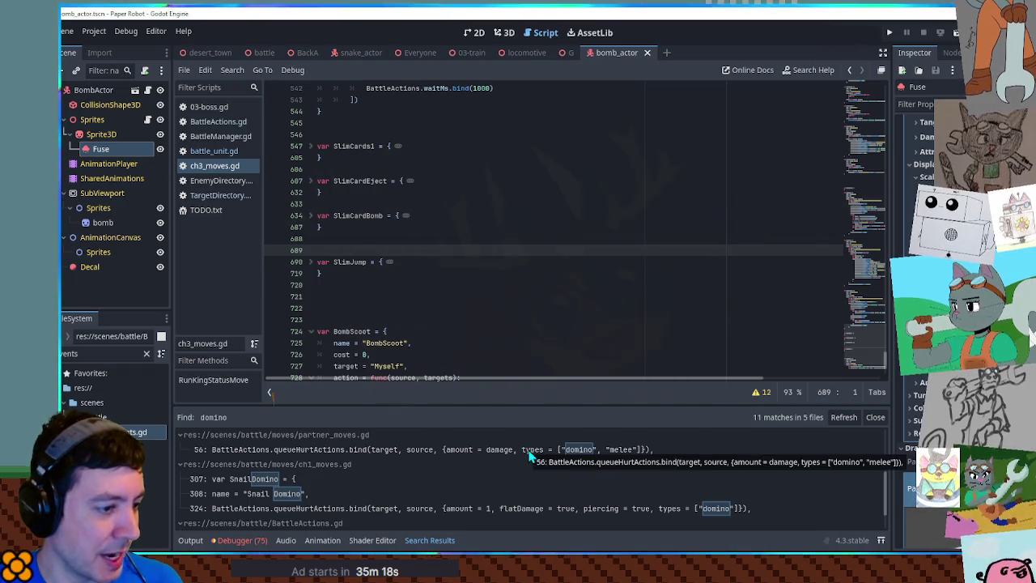
scroll(530, 458, down, 2)
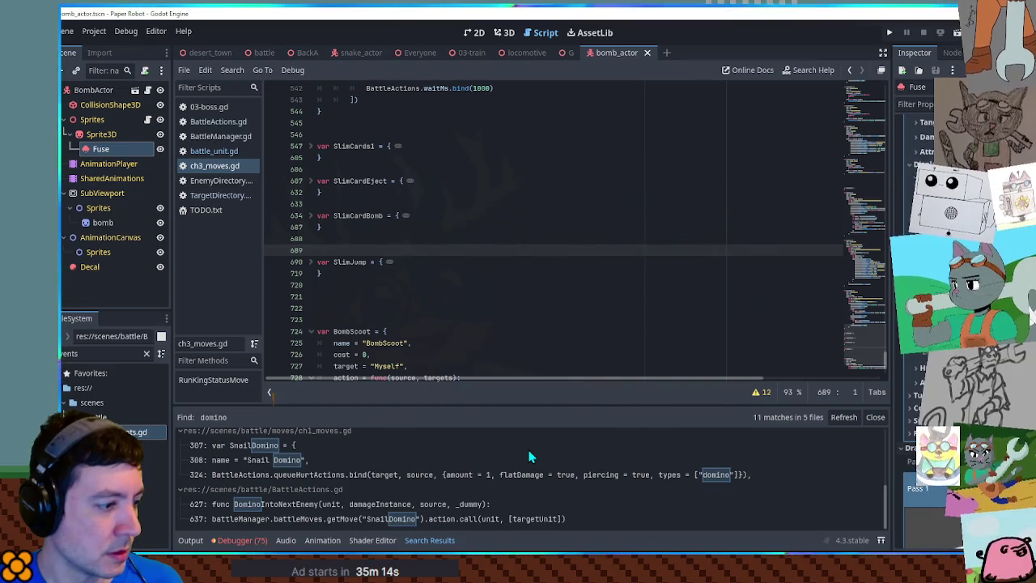
scroll(530, 457, down, 3)
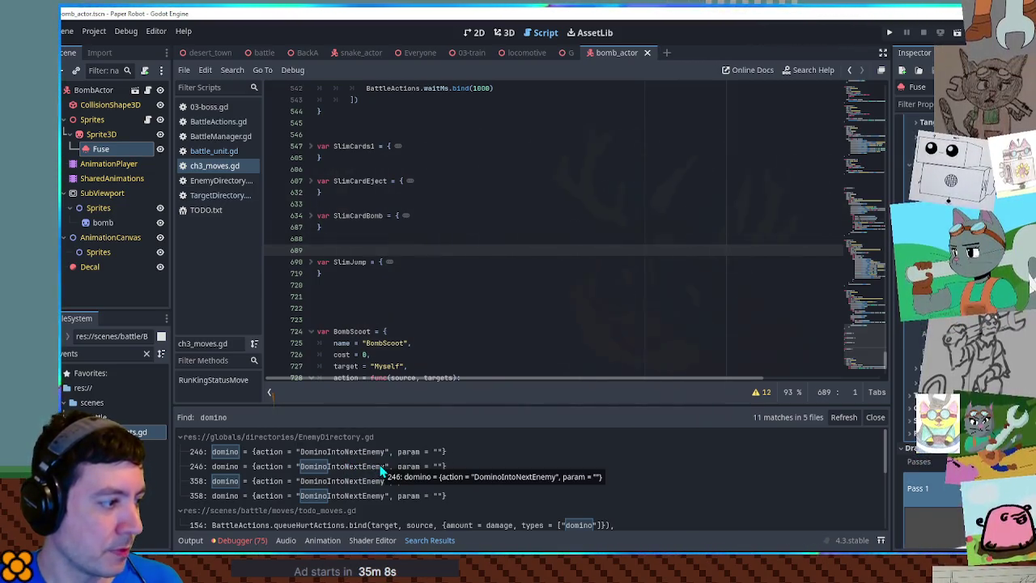
scroll(381, 471, down, 4)
scroll(467, 474, up, 4)
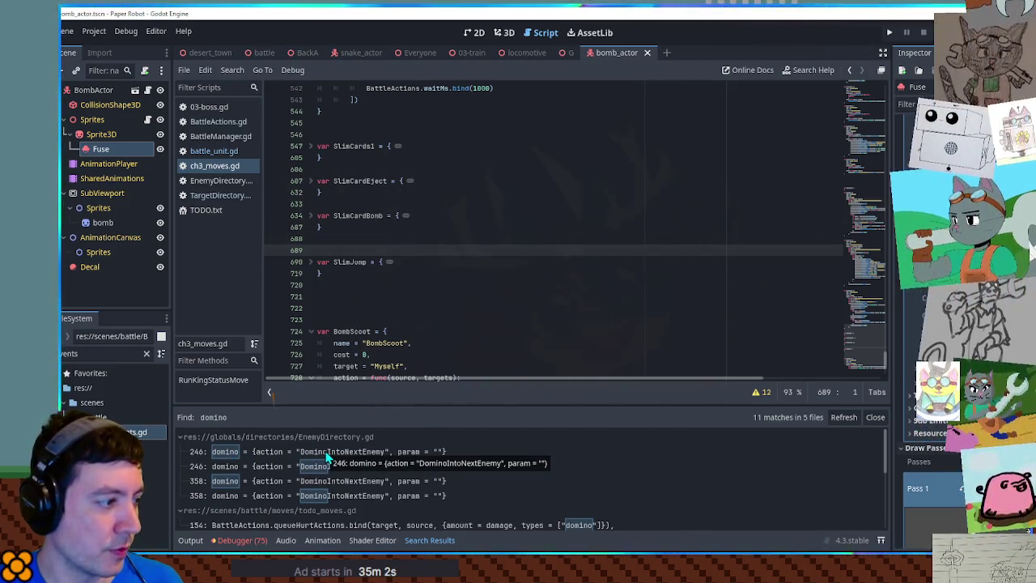
click(219, 121)
key(ctrl+f)
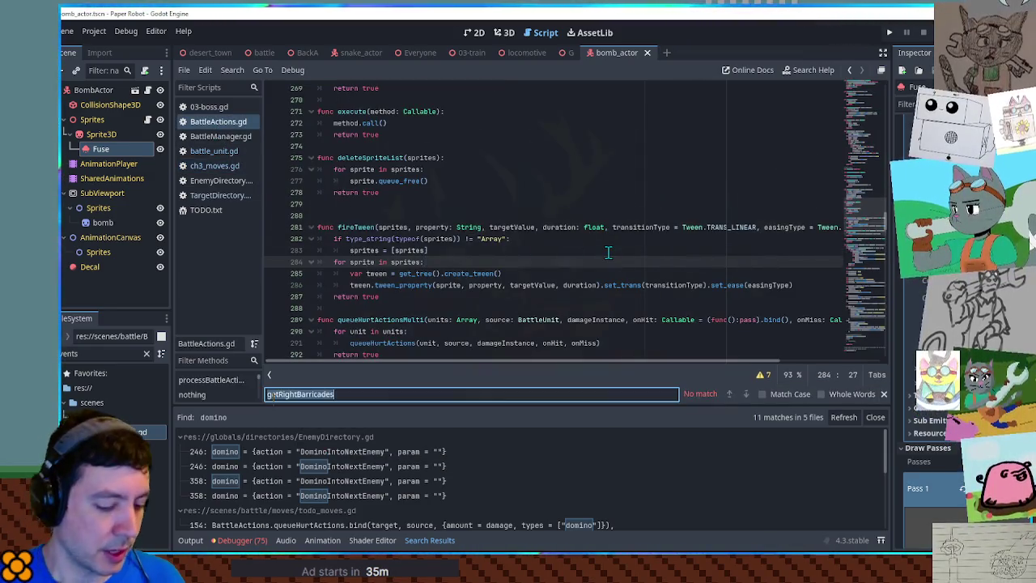
Step: Find 'queue' in BattleActions.gd, go to the queueHurtActions definition, and highlight damageInstance
text(queue)
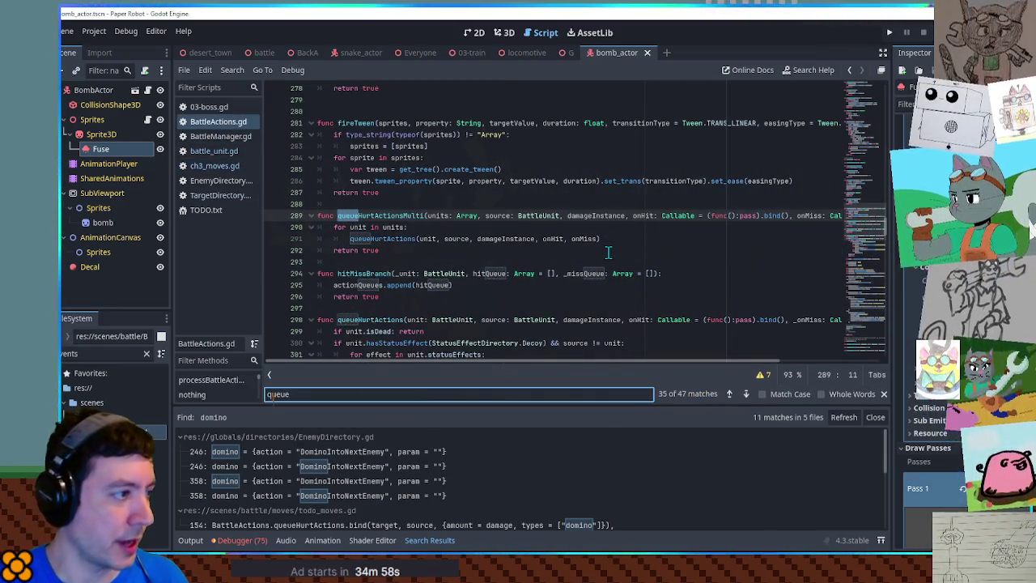
key(Escape)
ctrl+click(411, 243)
scroll(661, 188, down, 3)
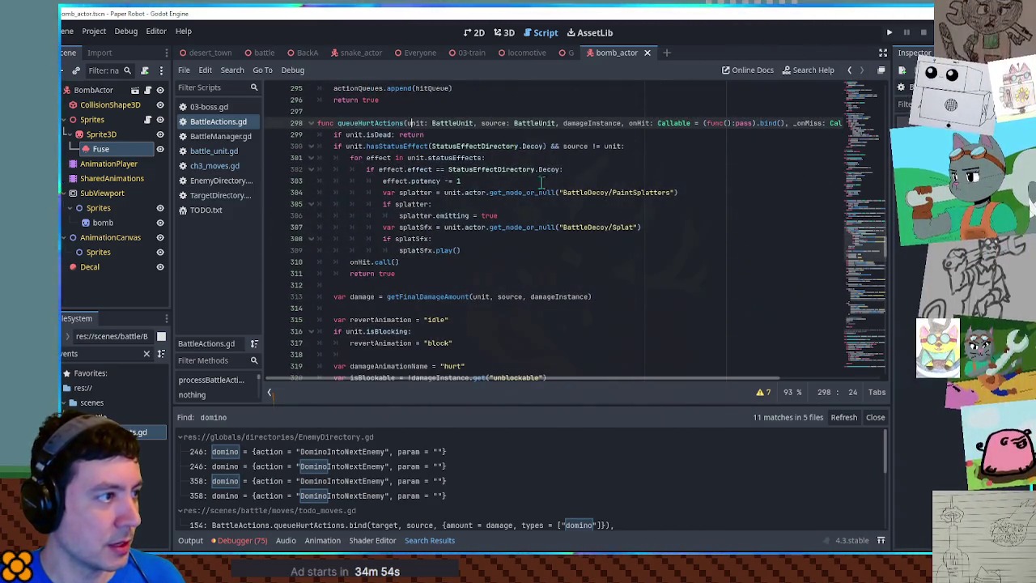
double_click(591, 126)
Step: Scroll to checkDamageEffects, select damageInstance on line 487, and search the script for 'domino'
scroll(589, 218, down, 5)
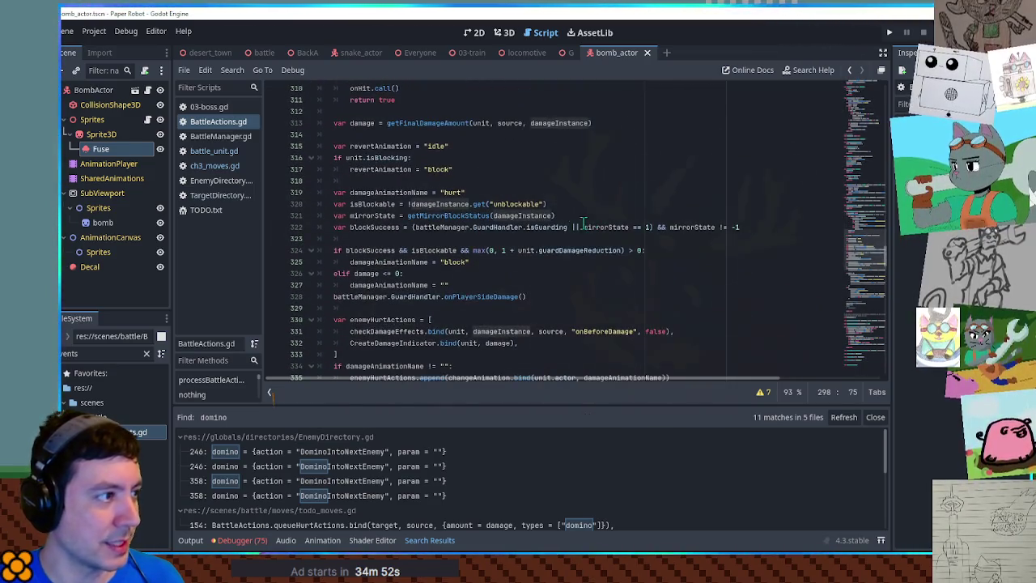
scroll(502, 192, down, 2)
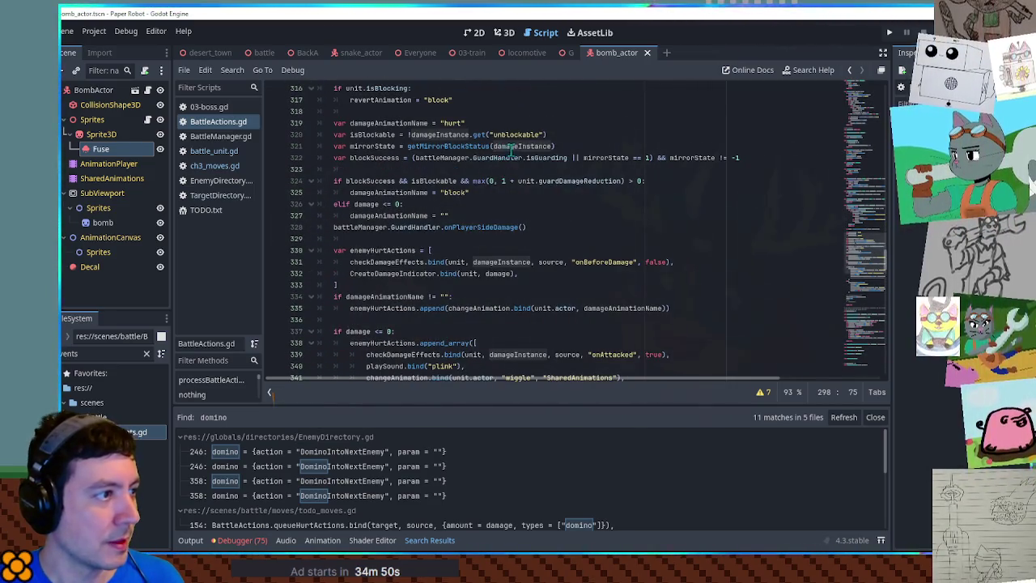
scroll(512, 150, down, 4)
scroll(591, 166, down, 8)
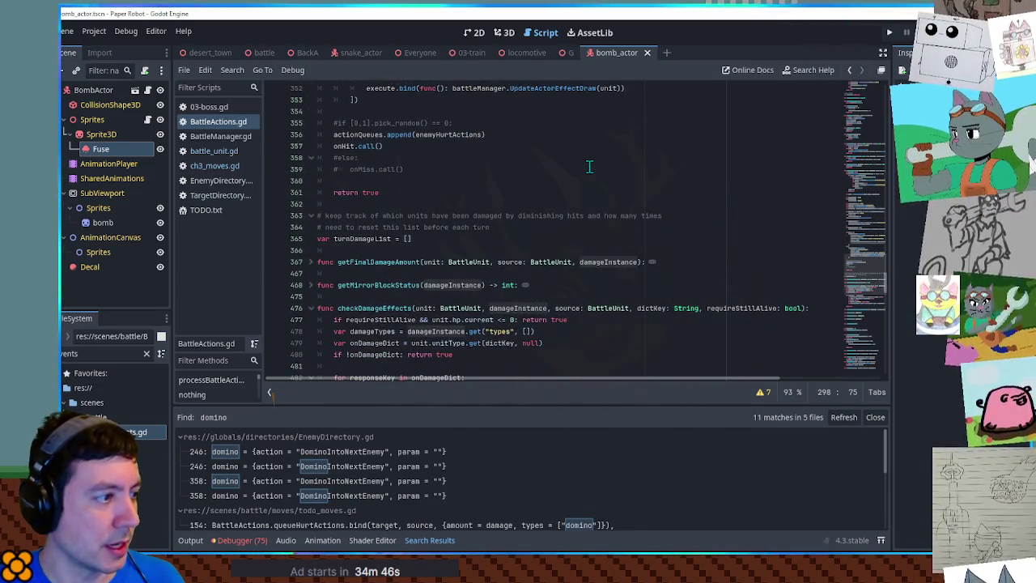
scroll(590, 166, down, 4)
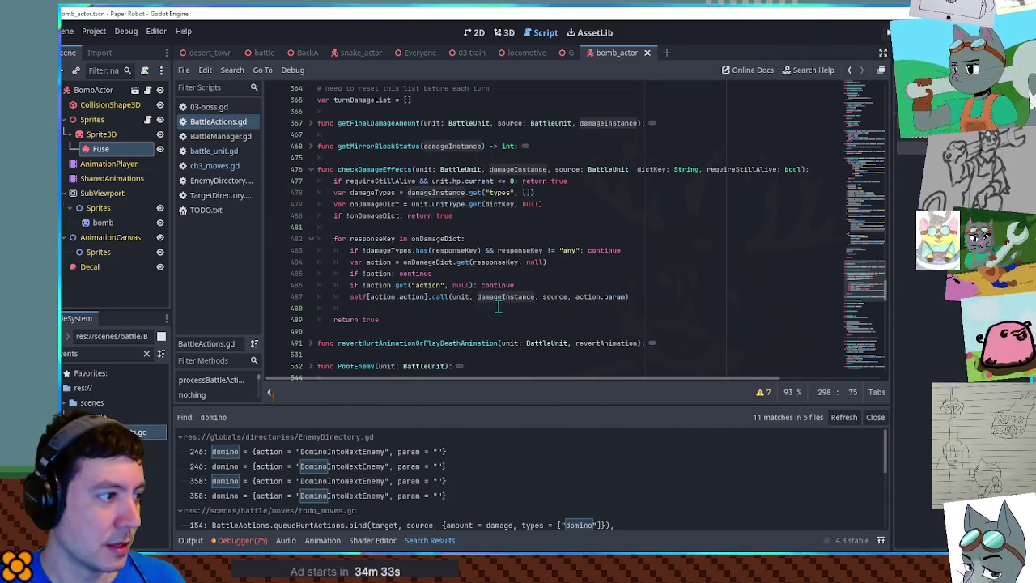
scroll(499, 306, down, 3)
scroll(499, 306, up, 3)
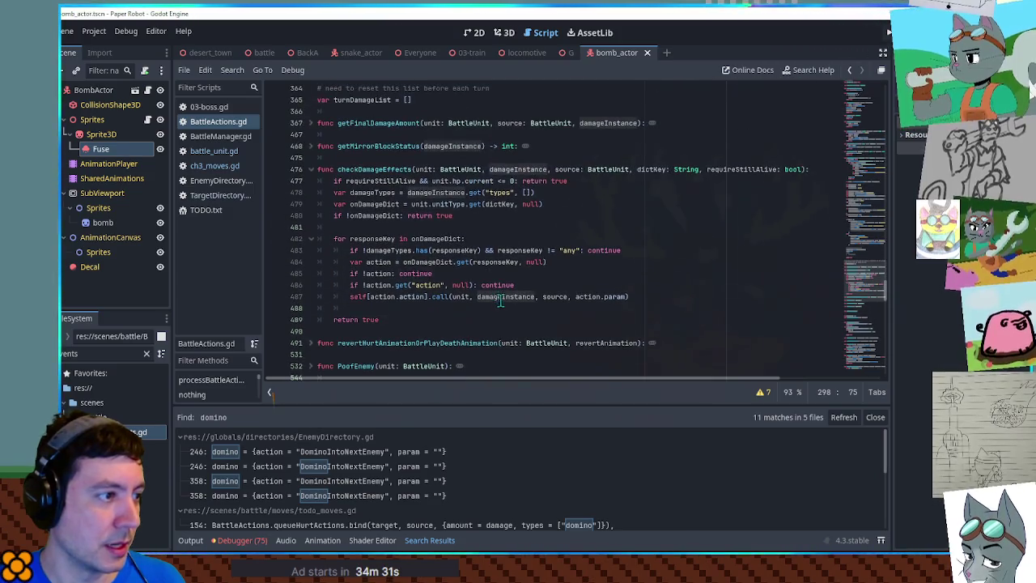
click(502, 298)
double_click(502, 297)
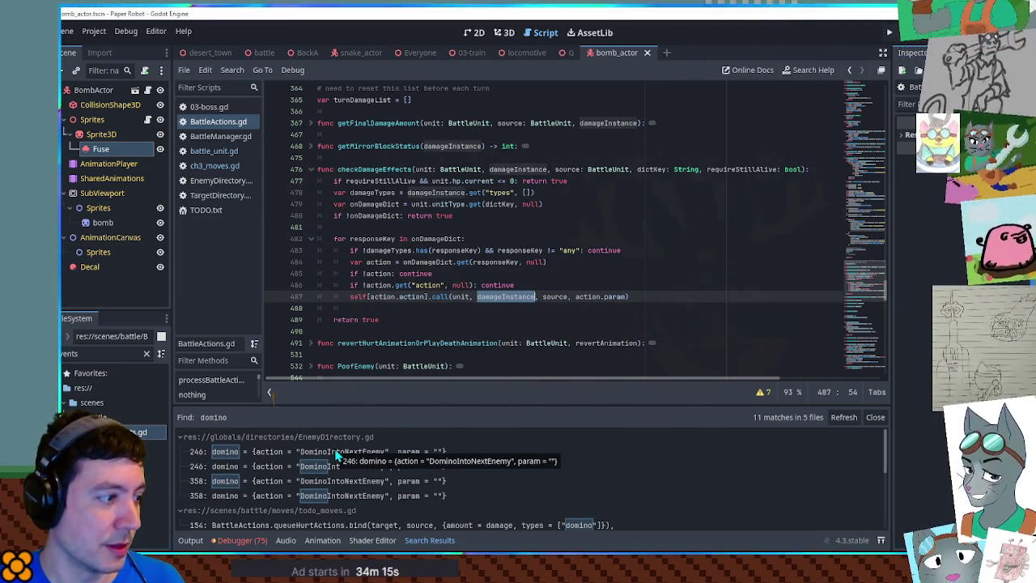
key(ctrl+f)
text(domino)
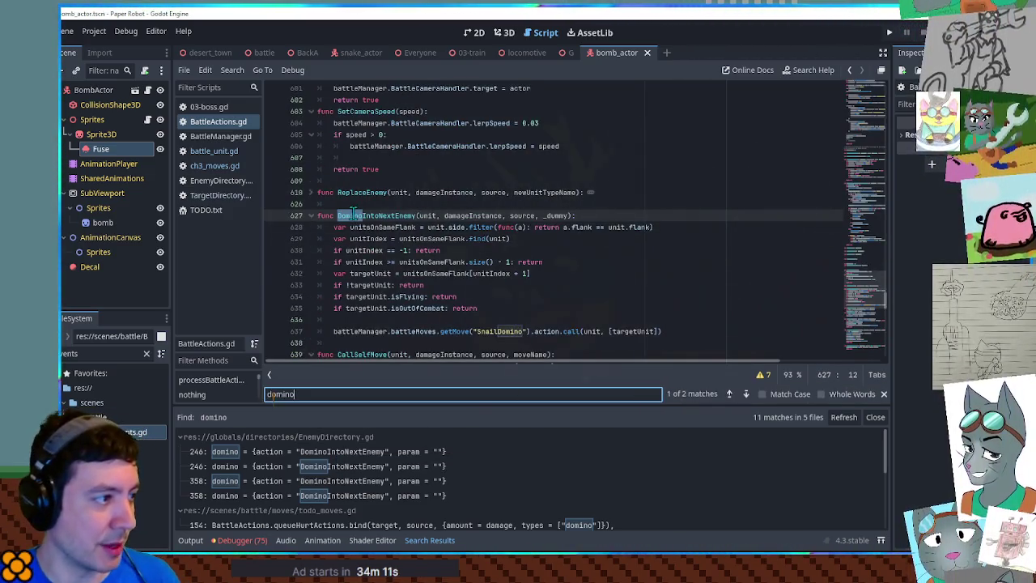
Step: Inspect the DominoIntoNextEnemy function and its battleMoves call on line 637
double_click(361, 215)
scroll(359, 224, down, 1)
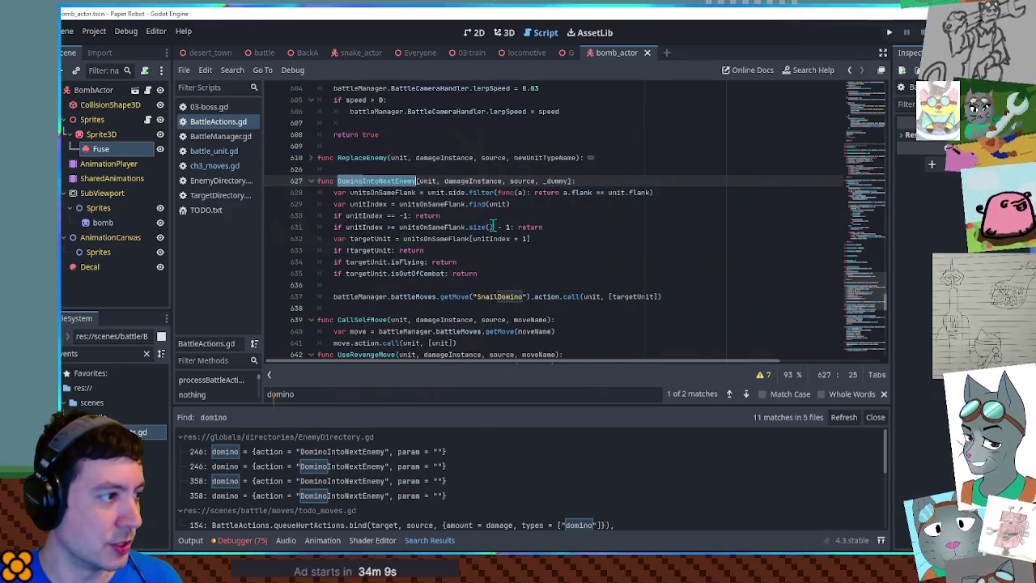
click(431, 305)
mouse_move(432, 297)
mouse_down()
mouse_move(662, 297)
mouse_move(370, 297)
mouse_up()
click(692, 298)
click(371, 297)
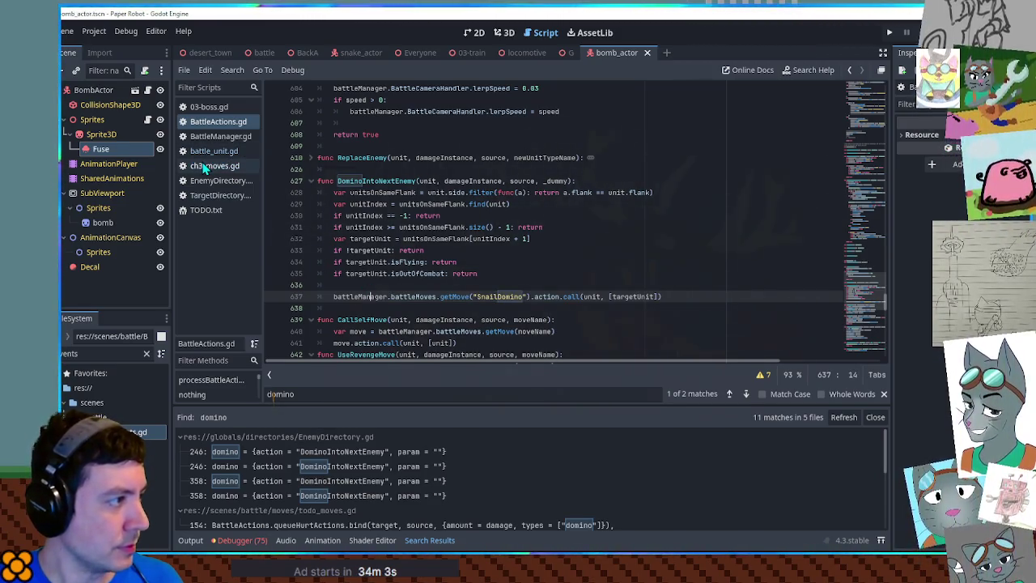
Step: Open EnemyDirectory.gd and select onDamage in the TrainBomb entry, which calls BombScoot
click(207, 166)
click(200, 123)
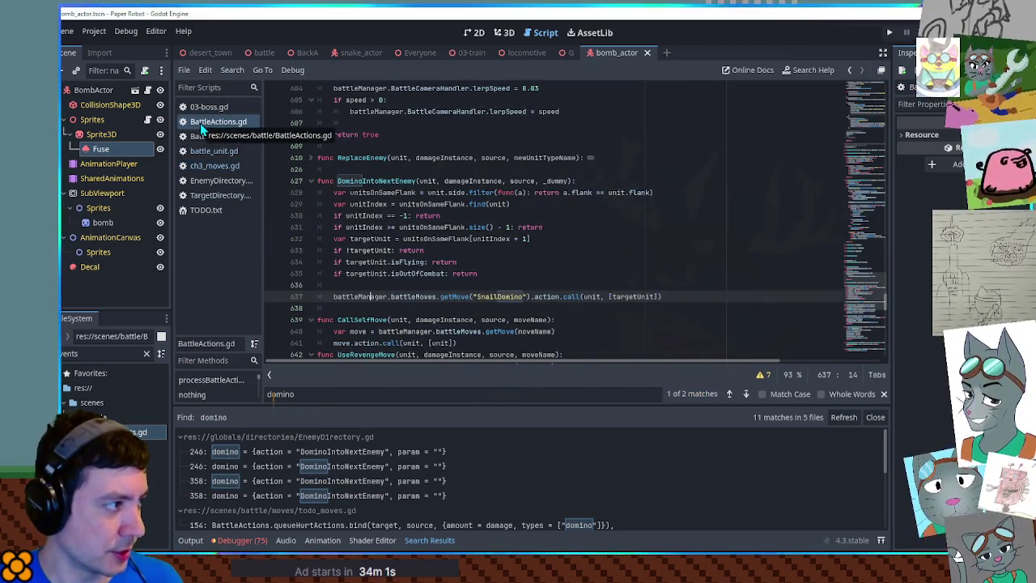
click(209, 183)
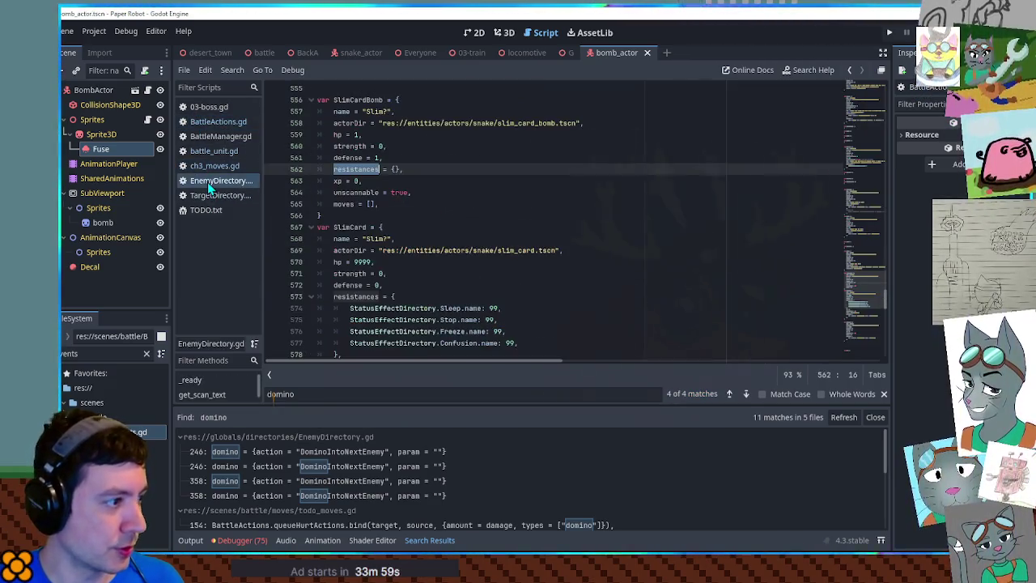
scroll(872, 334, down, 15)
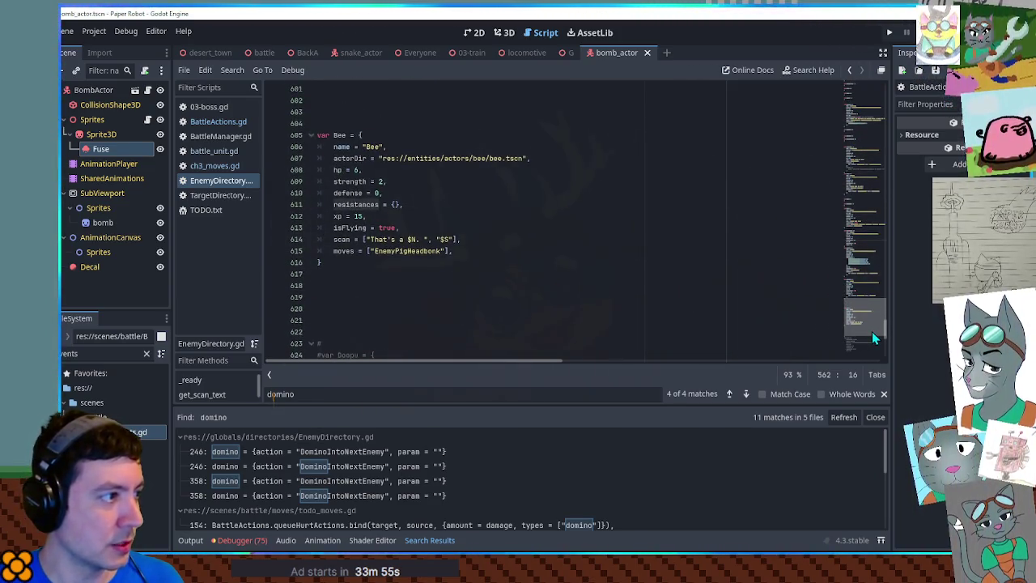
scroll(872, 331, up, 10)
scroll(878, 318, down, 3)
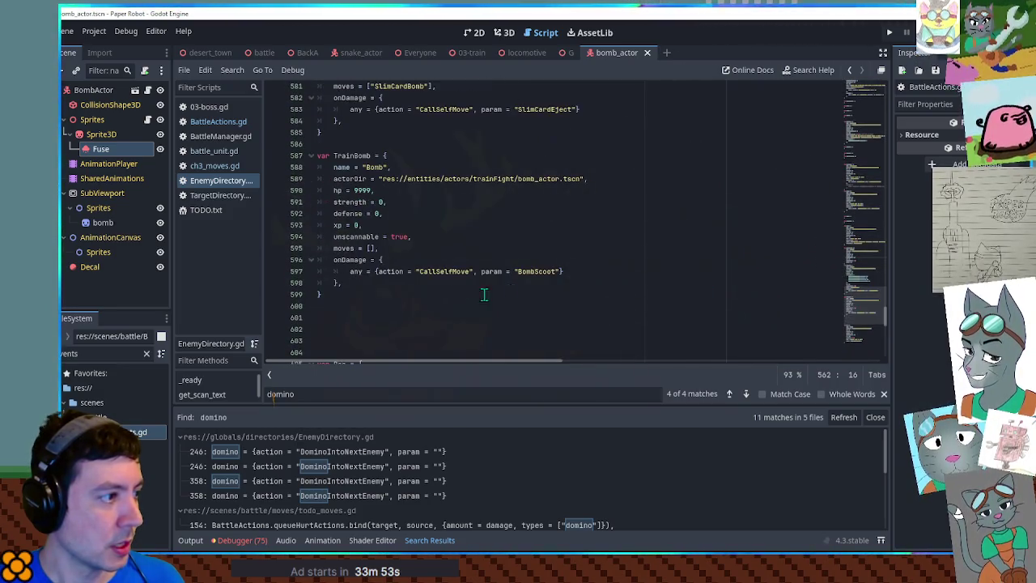
double_click(350, 260)
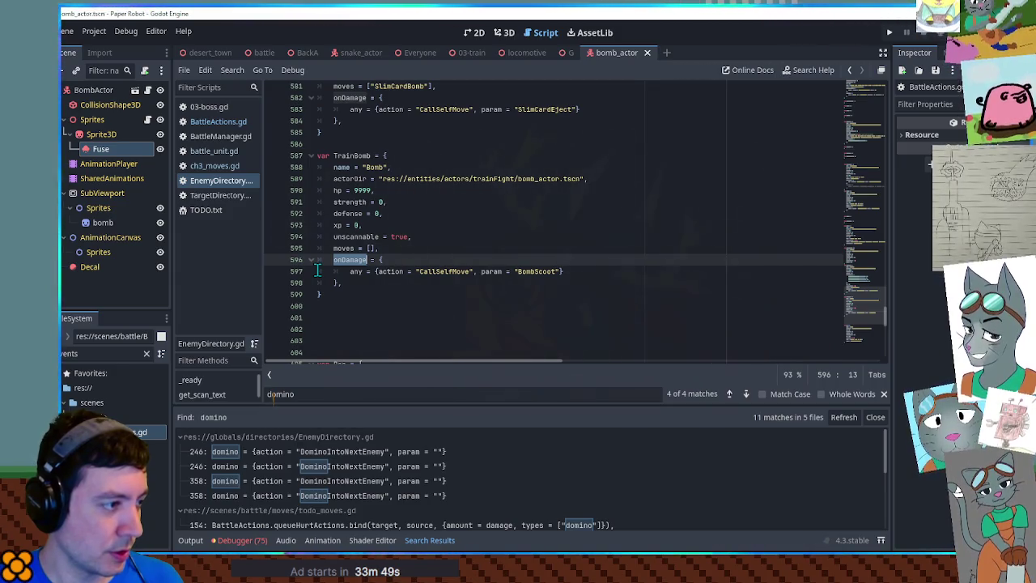
Step: Search the project for onDamage and step through its matches at lines 146, 161, 202, 216, 230 and 296
key(ctrl+shift+f)
click(551, 325)
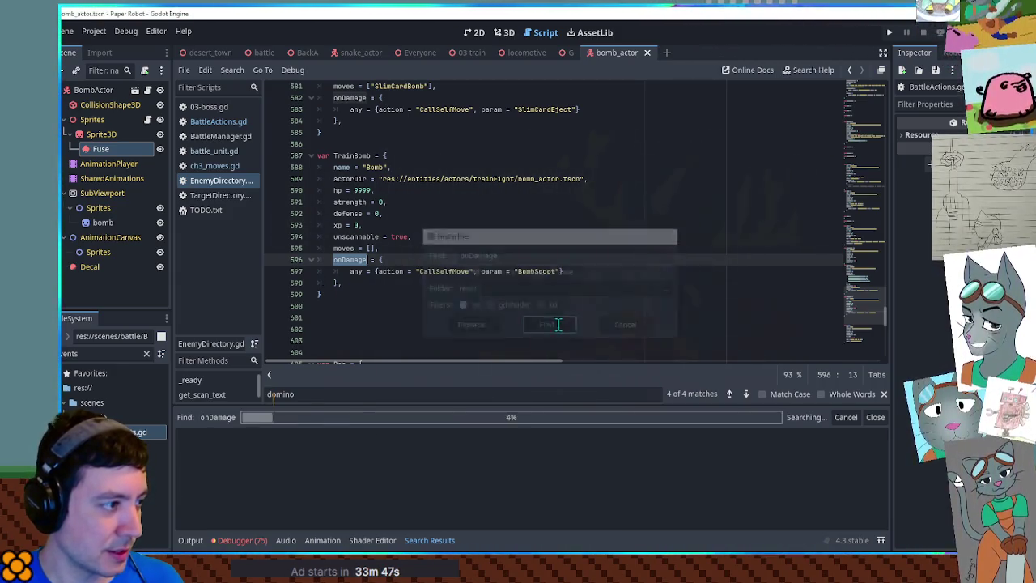
click(254, 450)
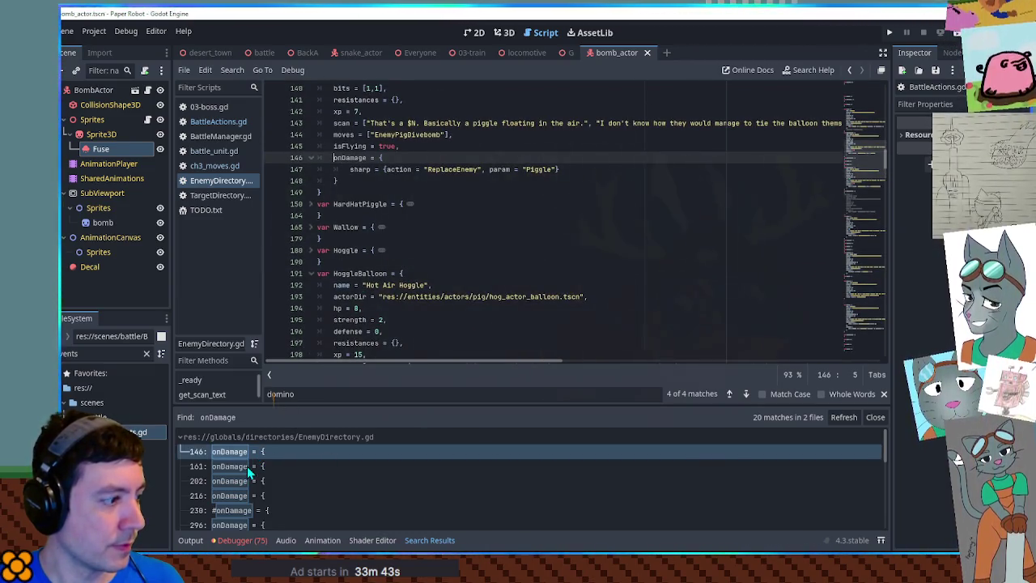
click(247, 467)
click(247, 481)
click(247, 495)
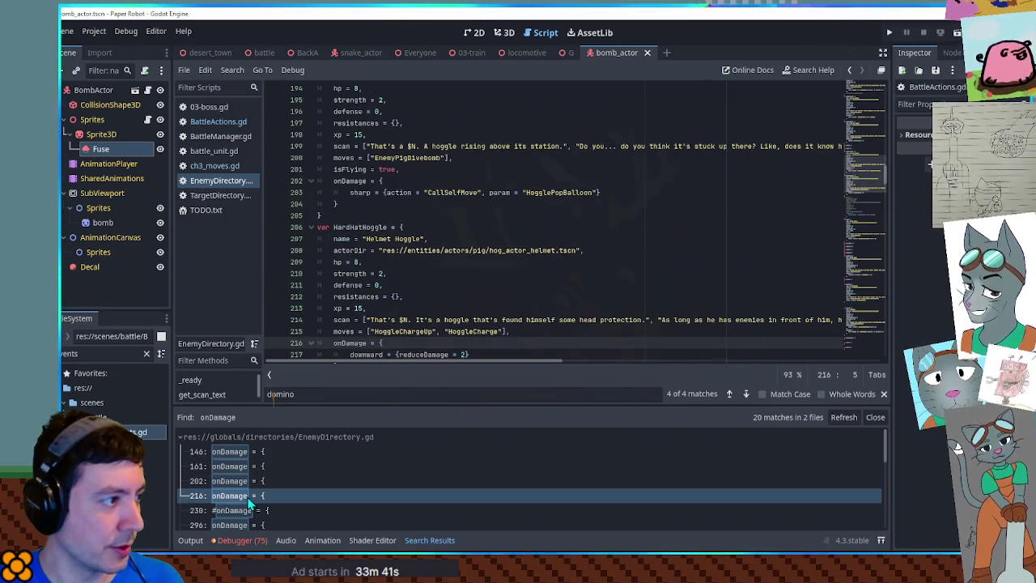
click(247, 510)
click(248, 524)
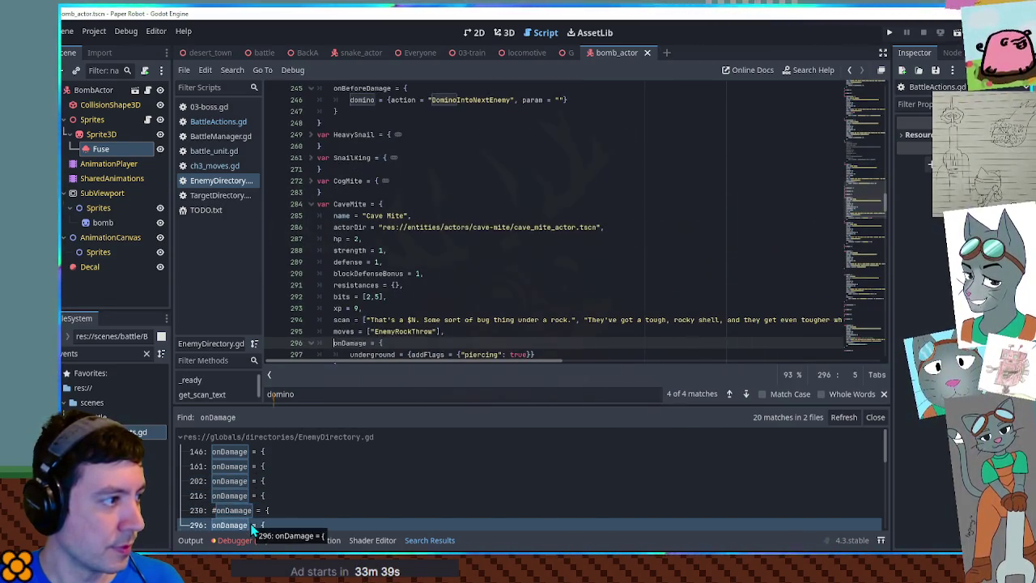
scroll(377, 194, up, 4)
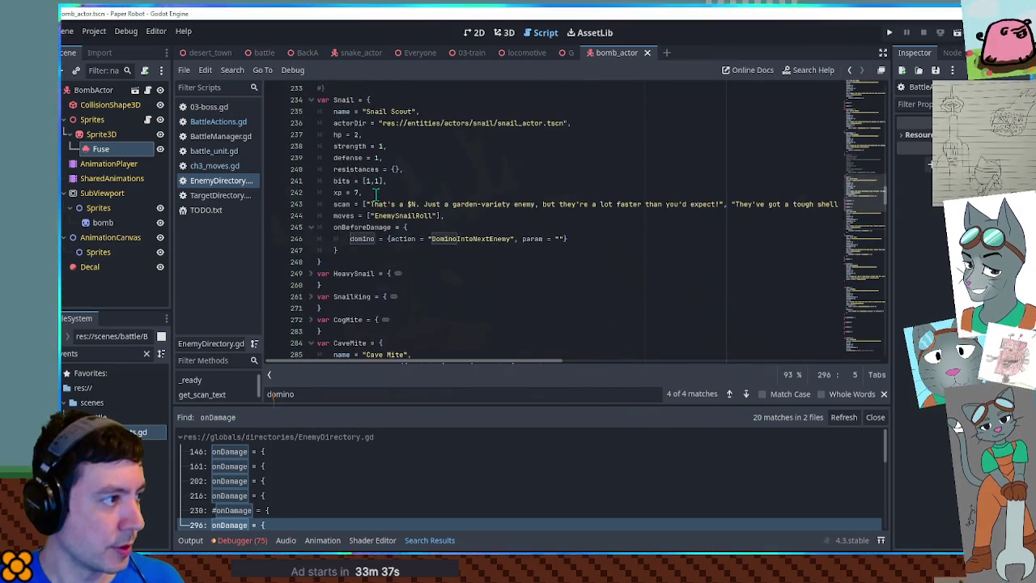
Step: Search the project for onBeforeDamage (3 matches in 2 files) and open its BattleActions.gd line-331 call
double_click(358, 227)
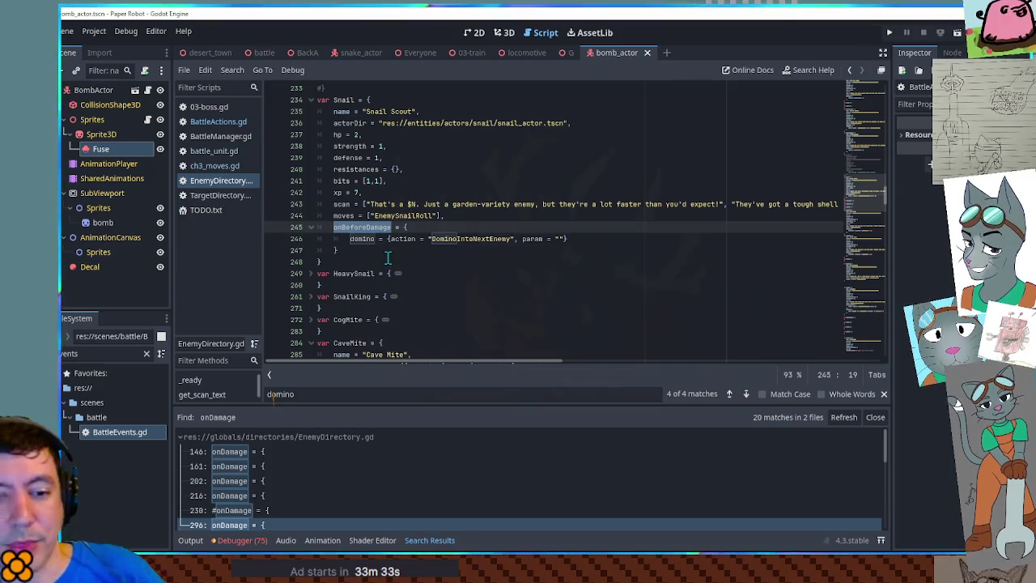
key(ctrl+shift+f)
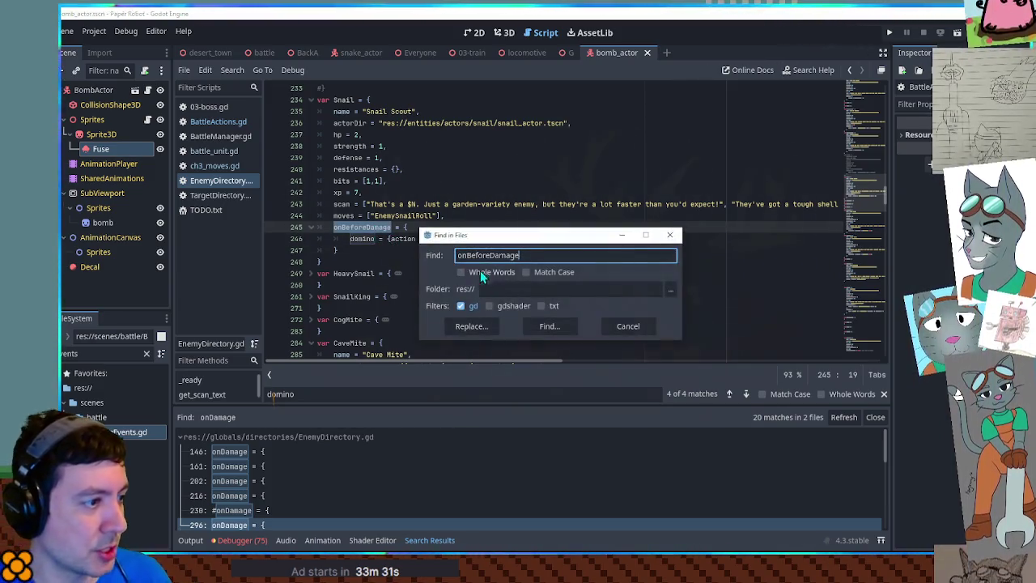
click(551, 324)
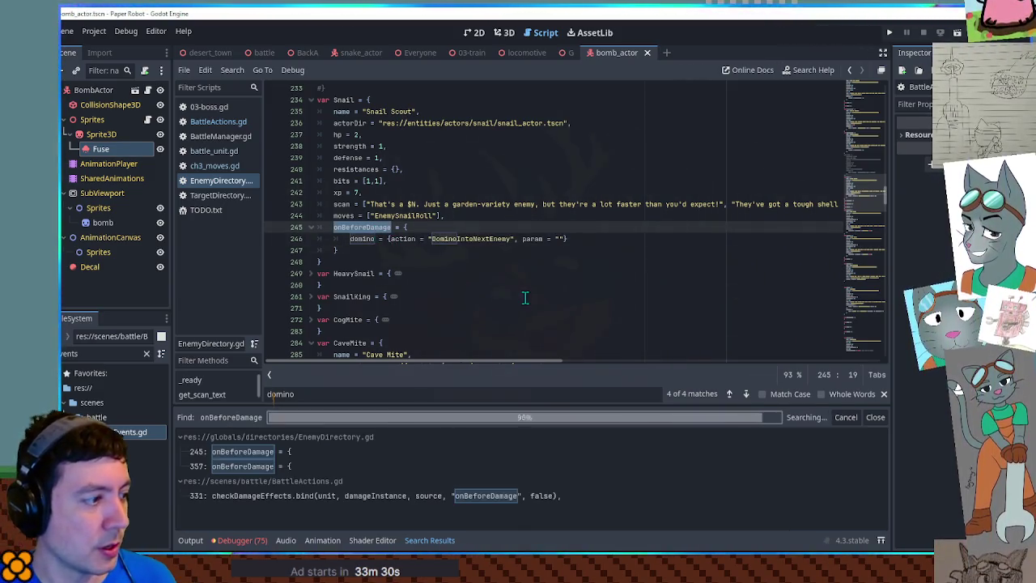
click(255, 495)
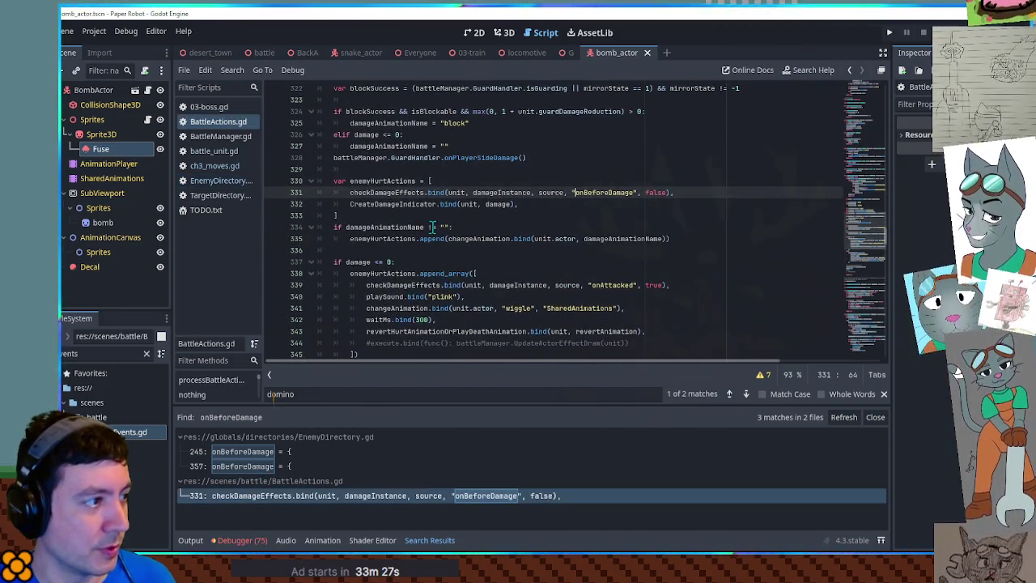
Step: Jump from onBeforeDamage on BattleActions.gd line 331 to the Snail's entry at EnemyDirectory.gd line 245
scroll(364, 202, up, 10)
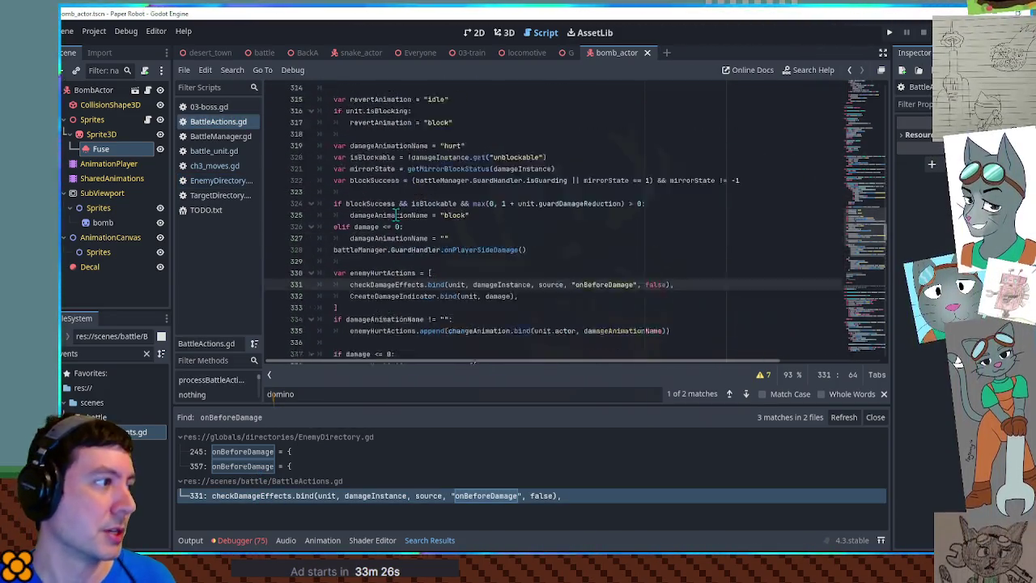
scroll(356, 226, down, 9)
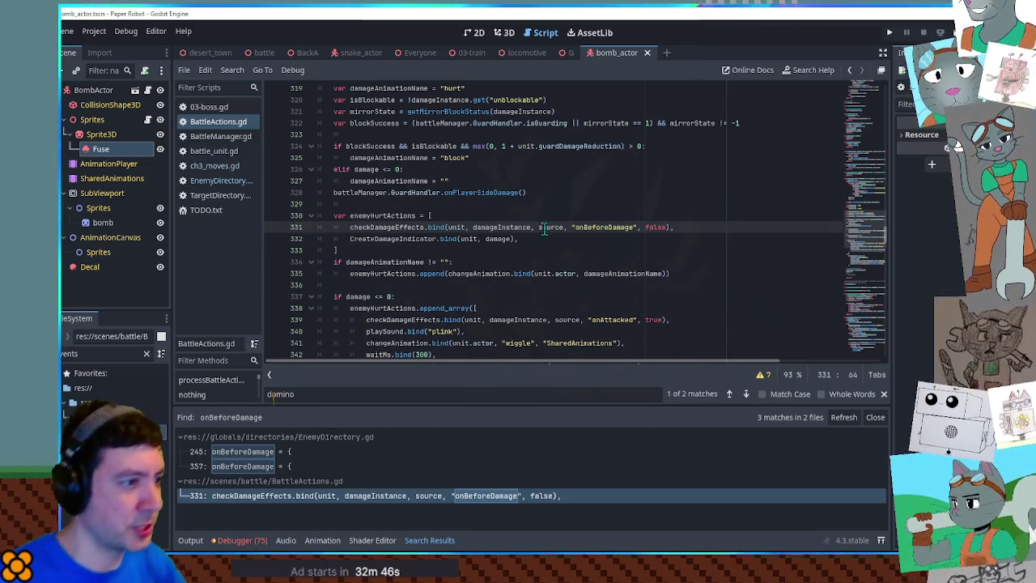
double_click(599, 229)
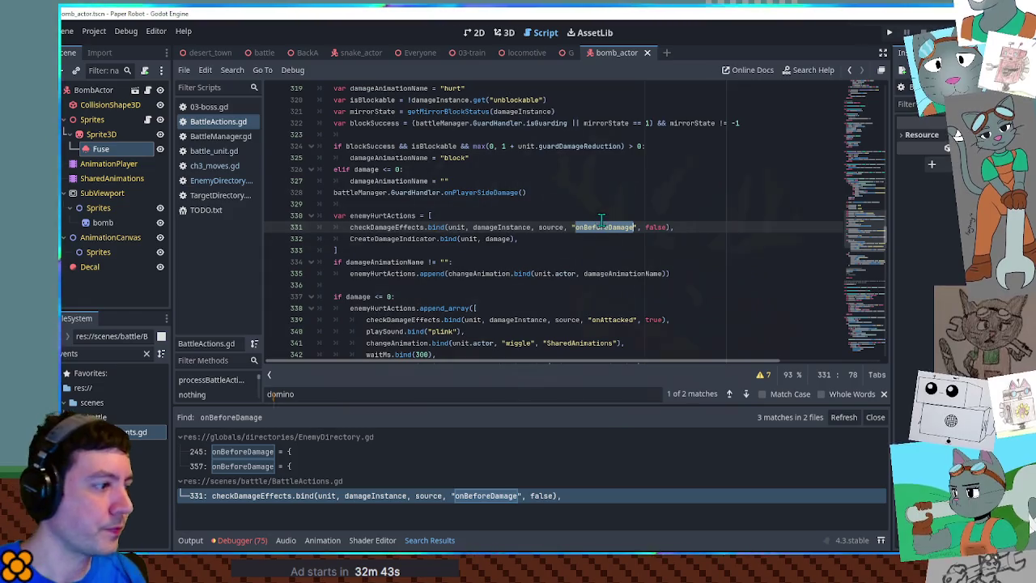
click(243, 456)
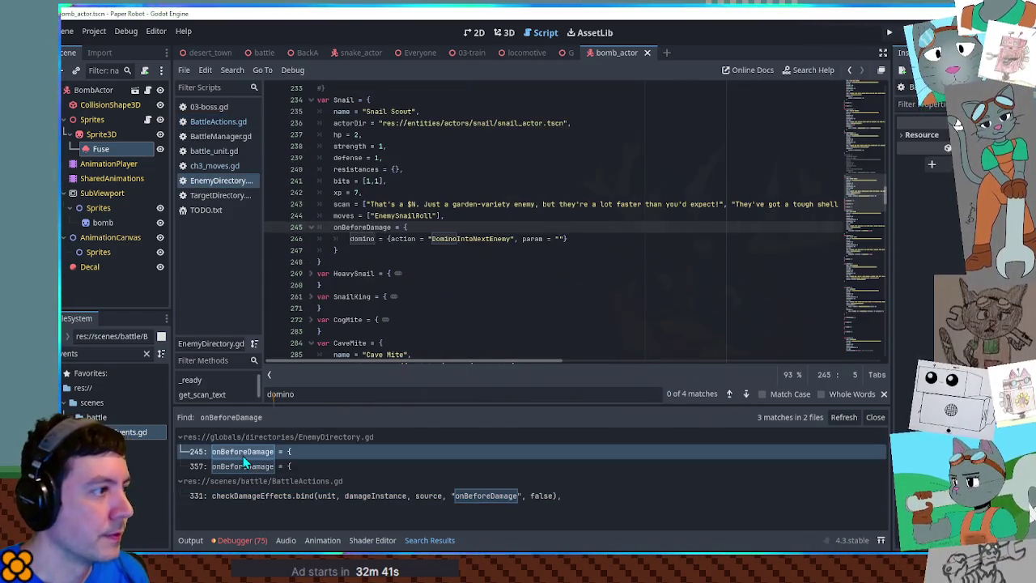
Step: Replace TrainBomb's onDamage key with onBeforeDamage for BombScoot, then switch to the battle scene
click(368, 263)
double_click(368, 262)
key(ctrl+c)
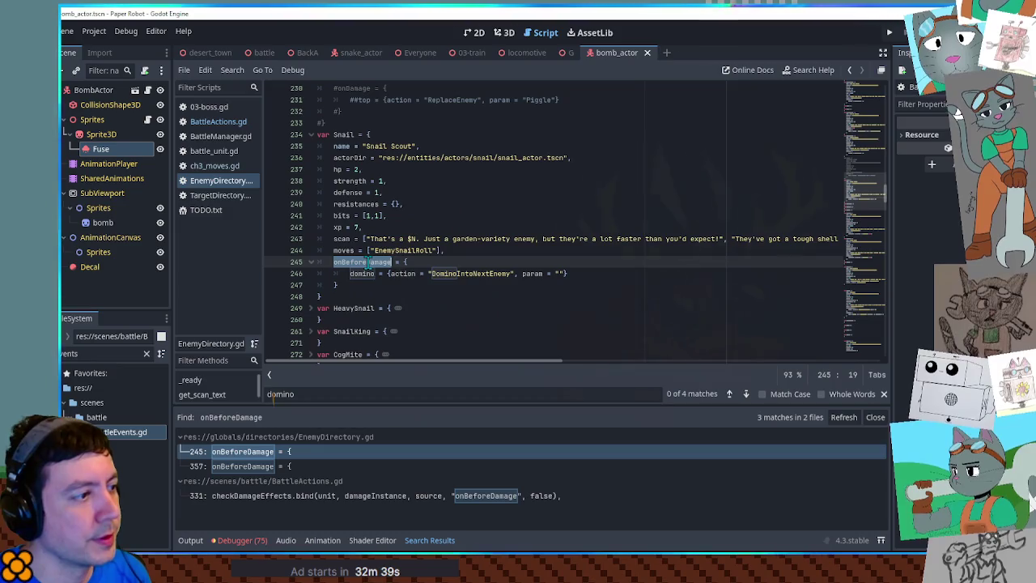
drag(868, 196, 874, 323)
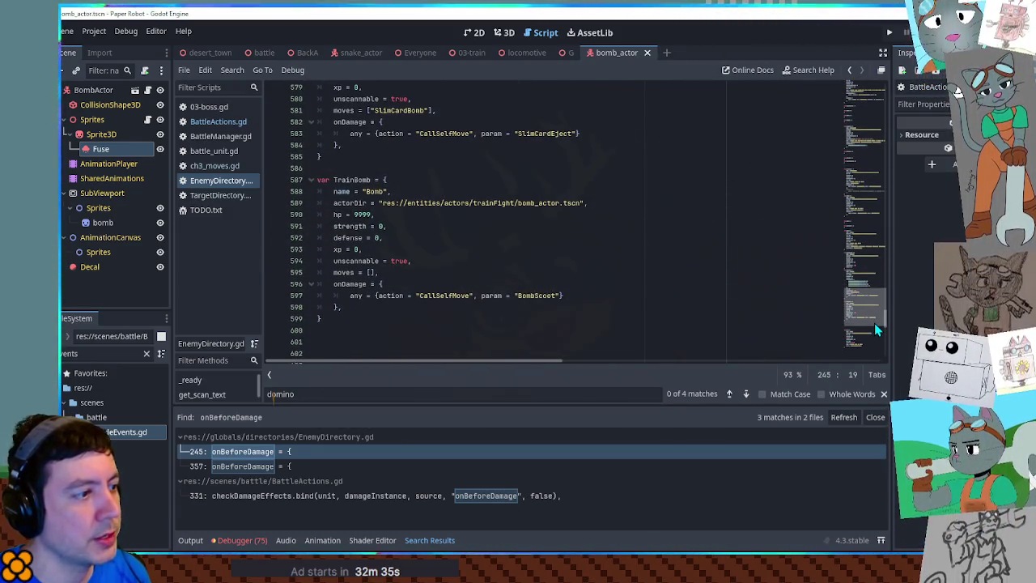
double_click(353, 284)
key(ctrl+v)
double_click(356, 295)
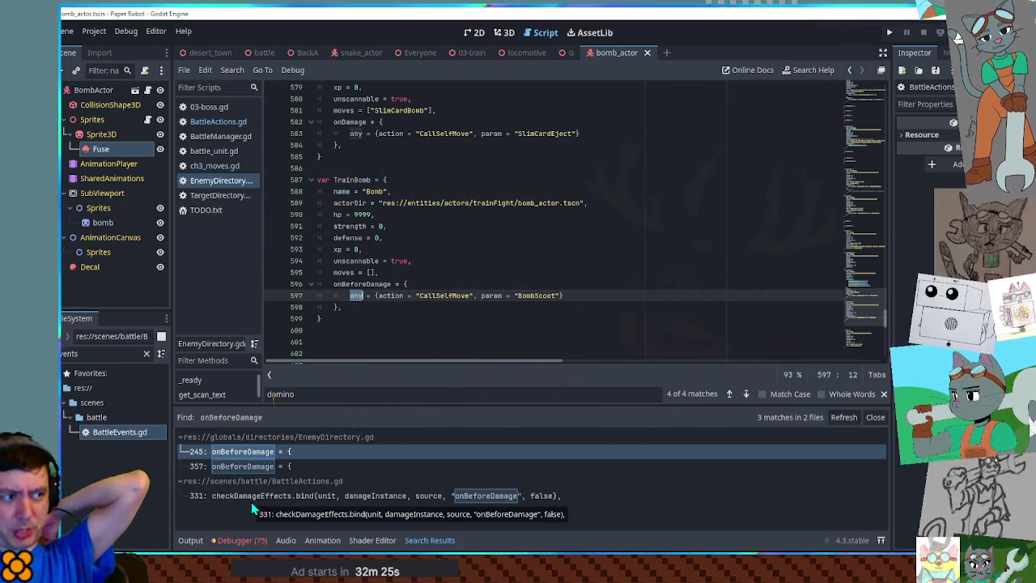
click(540, 249)
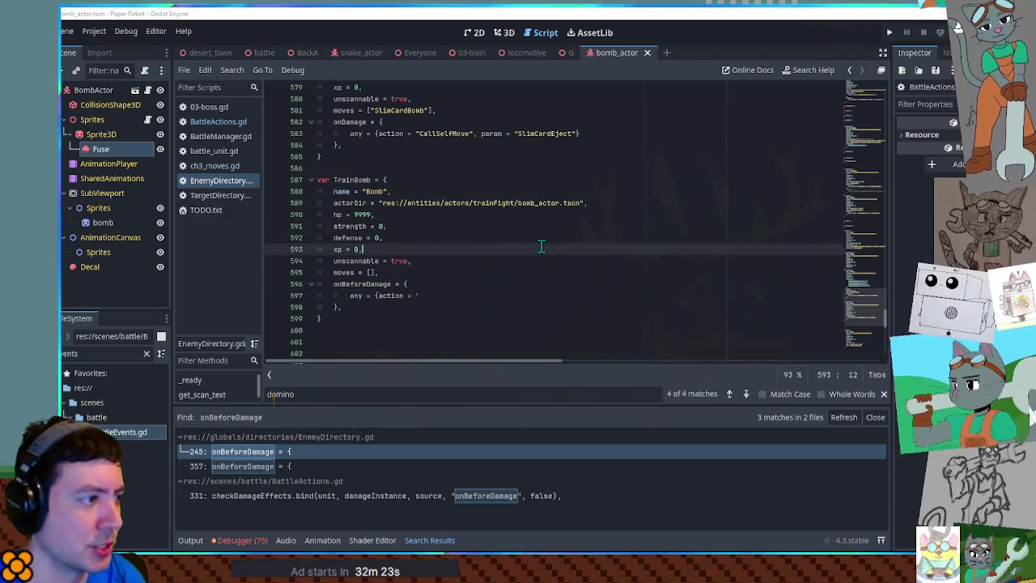
click(265, 53)
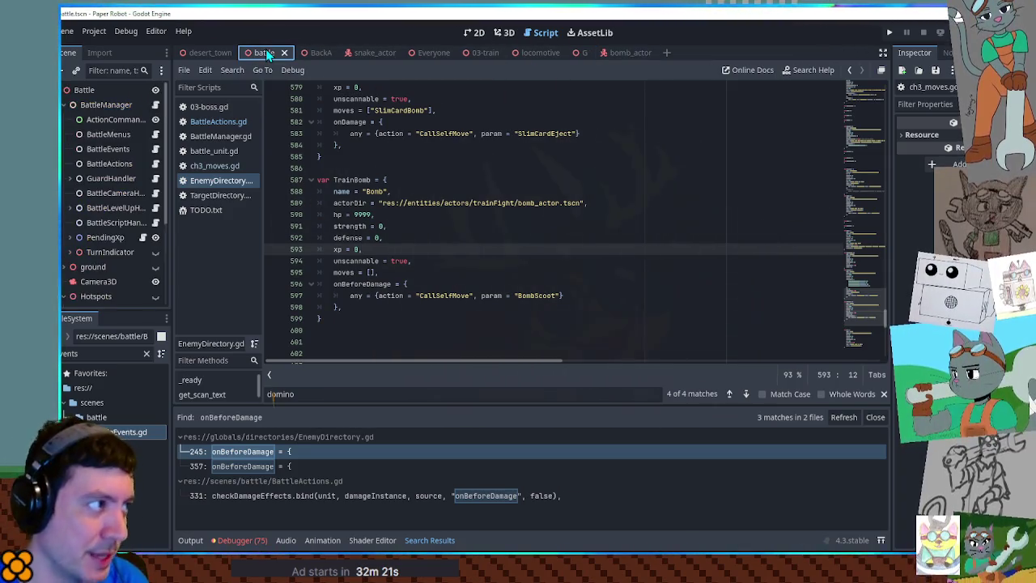
Step: Run the game with F6, hit the bomb with Gear Spin, then close the game window
key(F6)
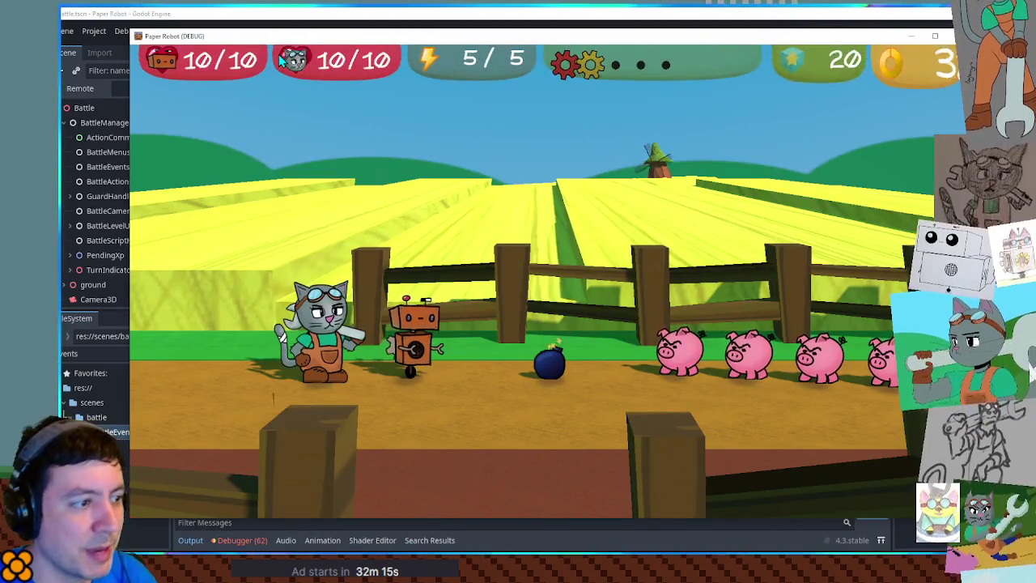
key(space)
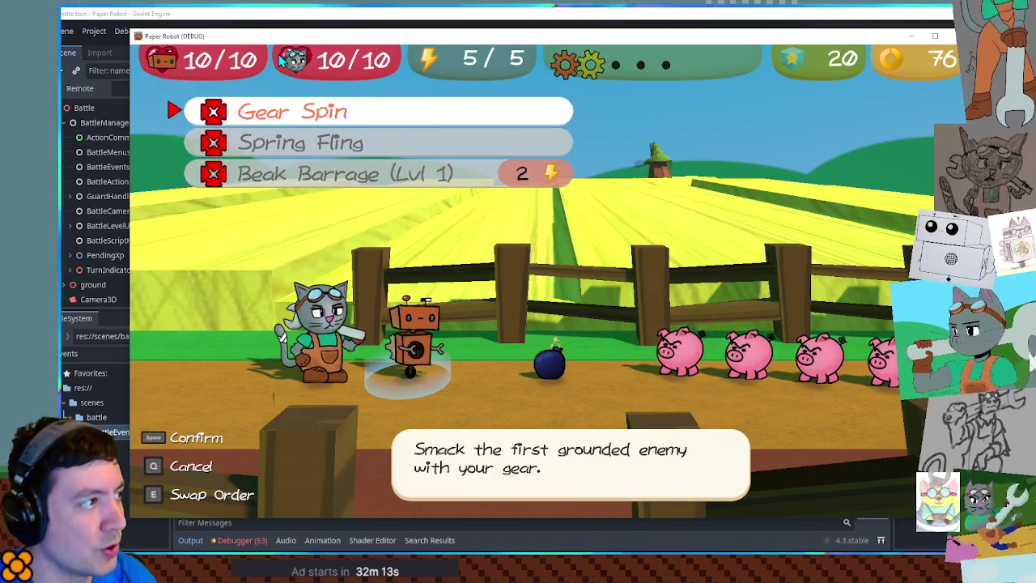
key(space)
key(space)
key(space)
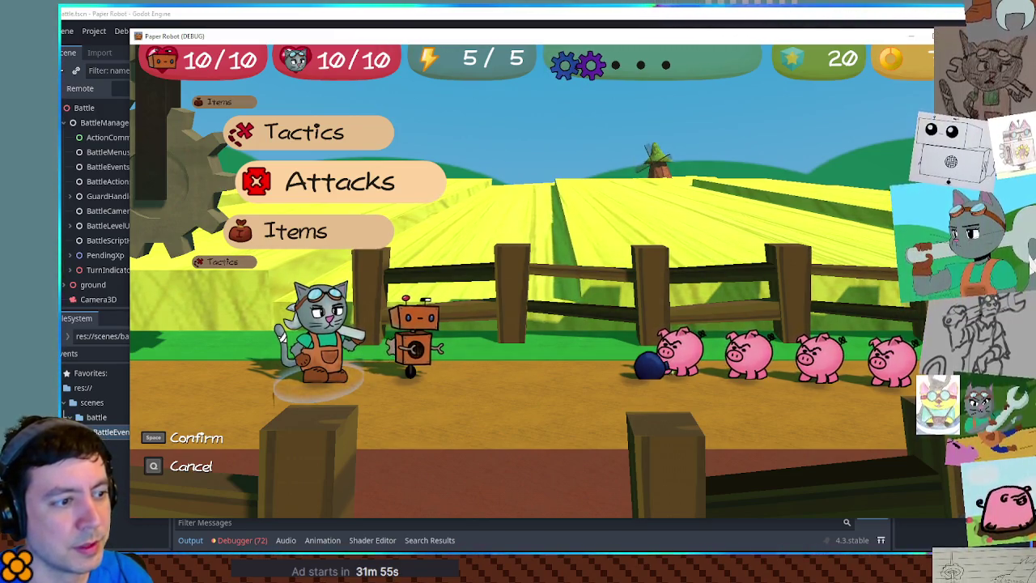
click(926, 35)
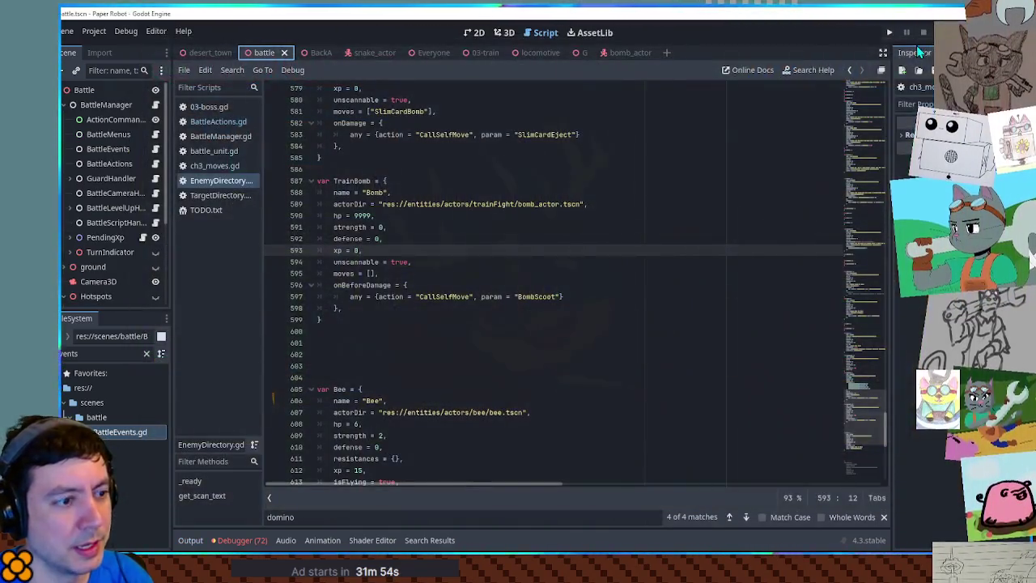
Step: Open ch3_moves.gd and start a new var line below BombScoot's moveDistance line
click(219, 123)
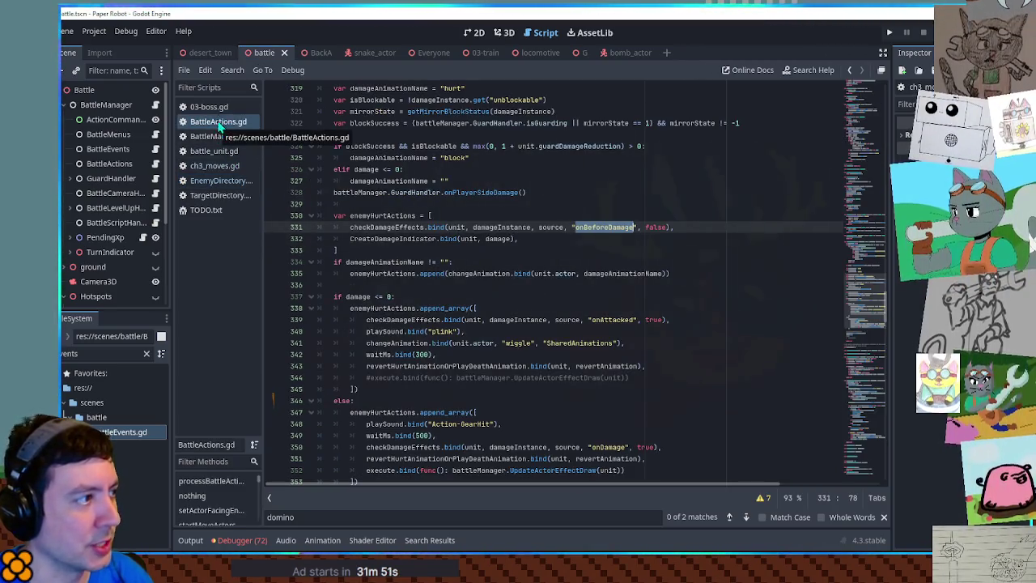
click(209, 107)
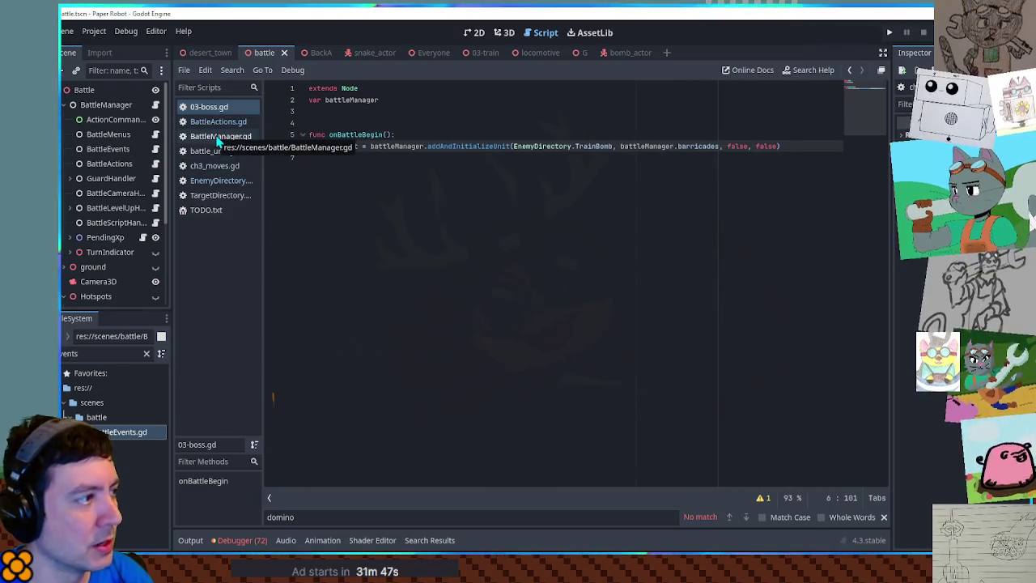
click(217, 163)
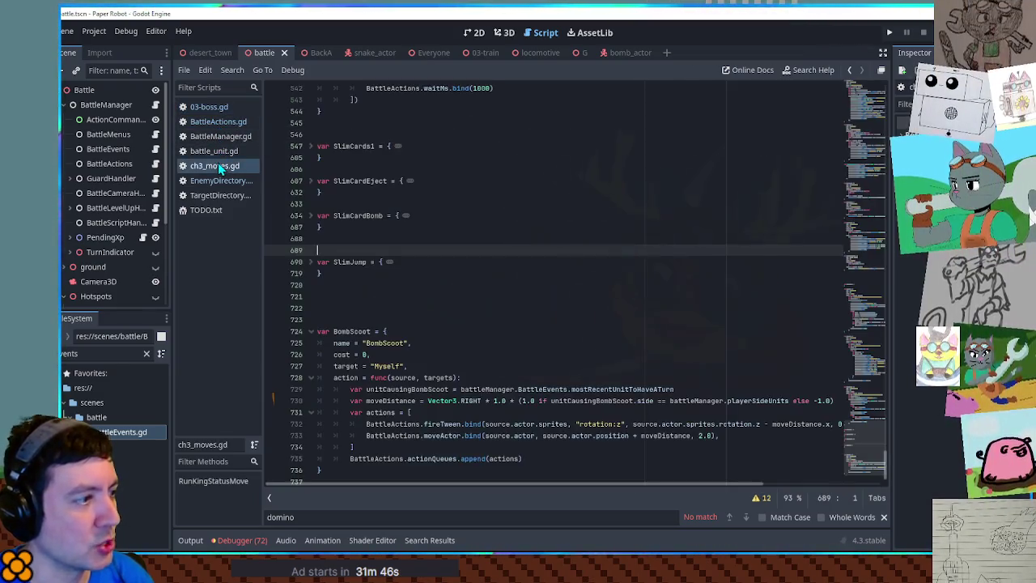
click(716, 437)
click(579, 413)
scroll(584, 412, down, 1)
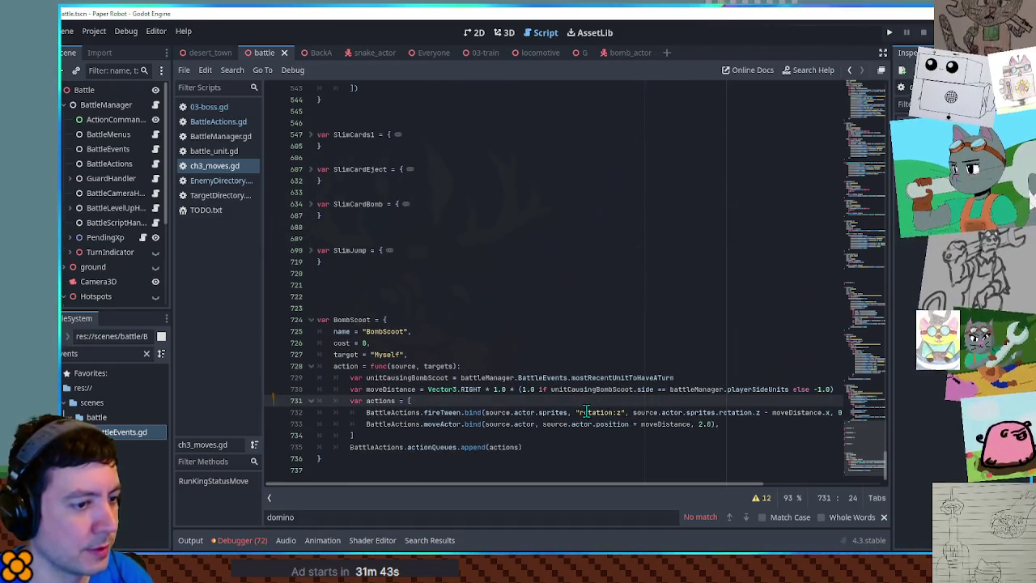
click(807, 389)
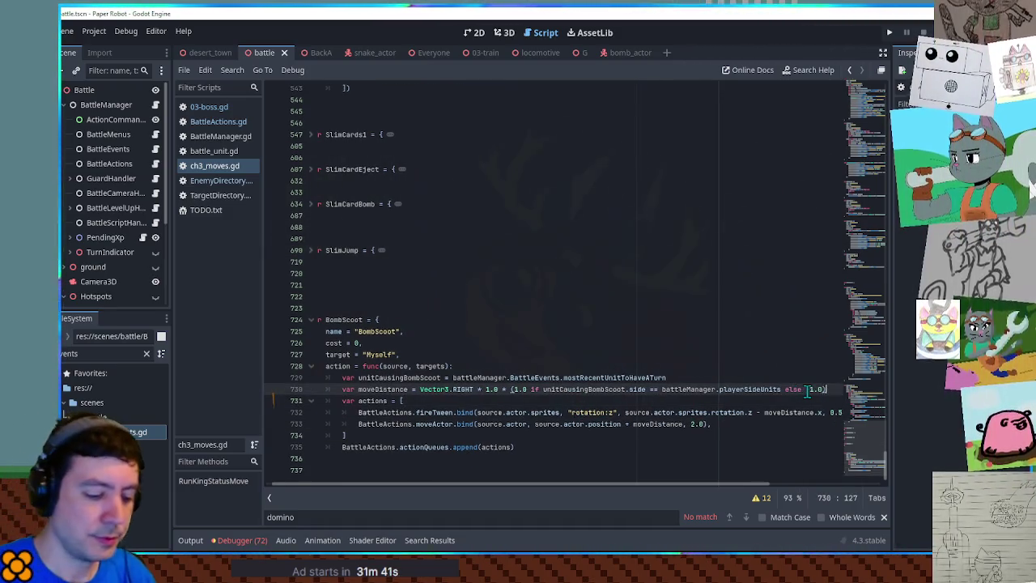
key(Return)
text(var targetRot =)
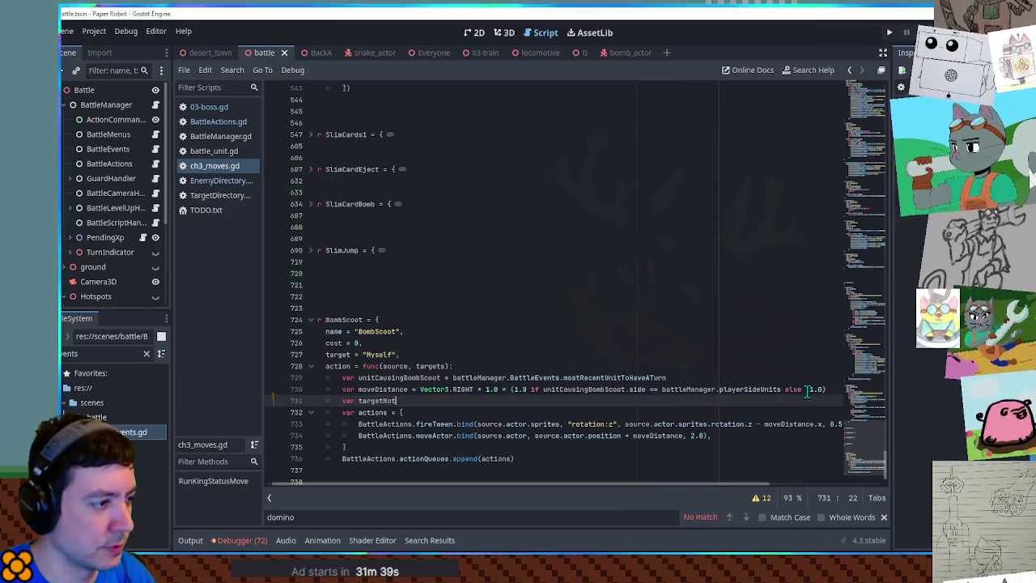
Step: Move the rotation expression into var targetRot and use targetRot in the rotation tween
click(625, 424)
shift+click(821, 424)
key(ctrl+x)
click(404, 401)
key(ctrl+v)
click(395, 412)
double_click(377, 401)
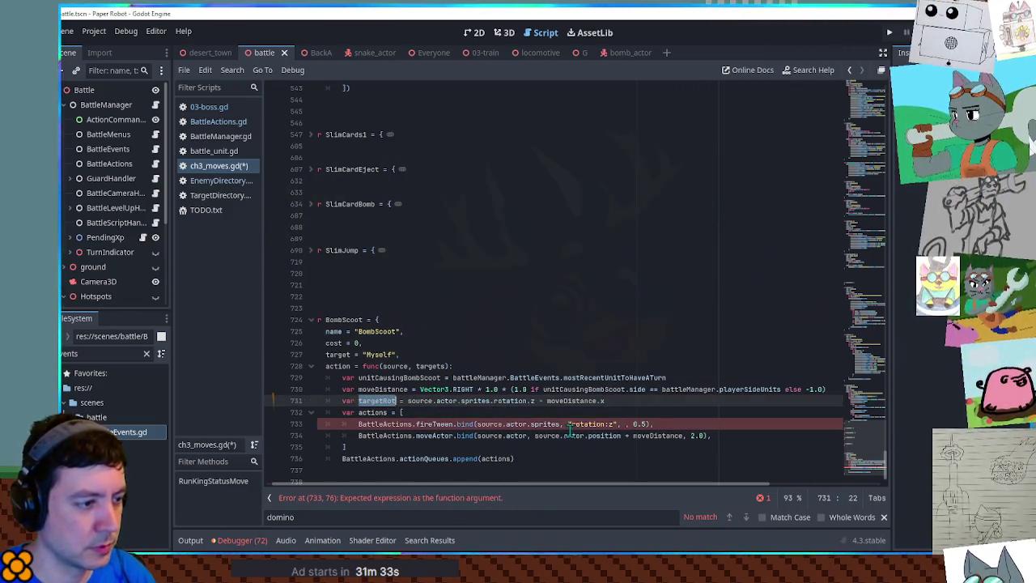
click(626, 424)
text(targetRot)
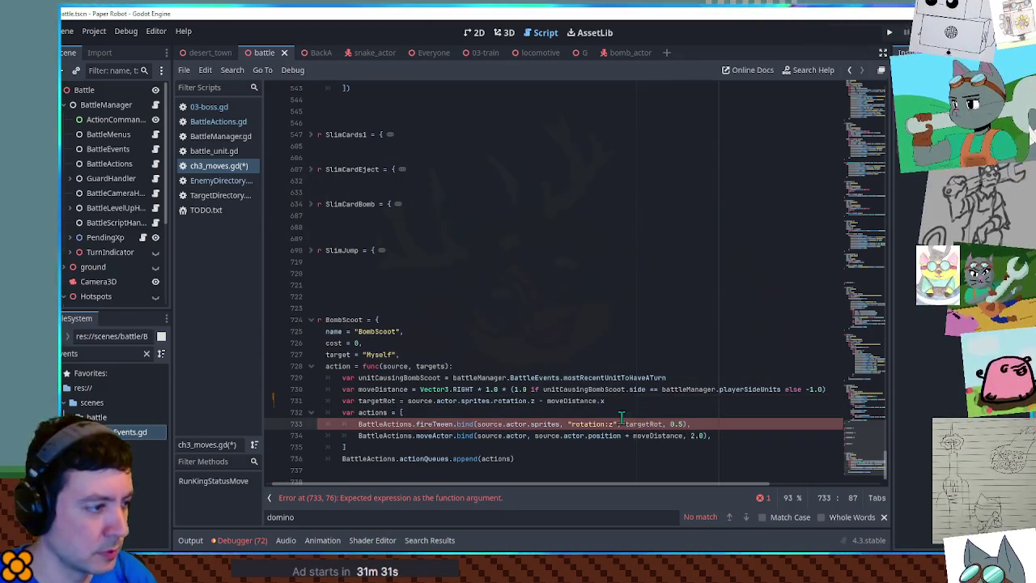
text(,)
Step: Duplicate the rotation tween into a position:z tween targeting the actor instead of its sprites
key(ctrl+shift+d)
drag(477, 447, 621, 448)
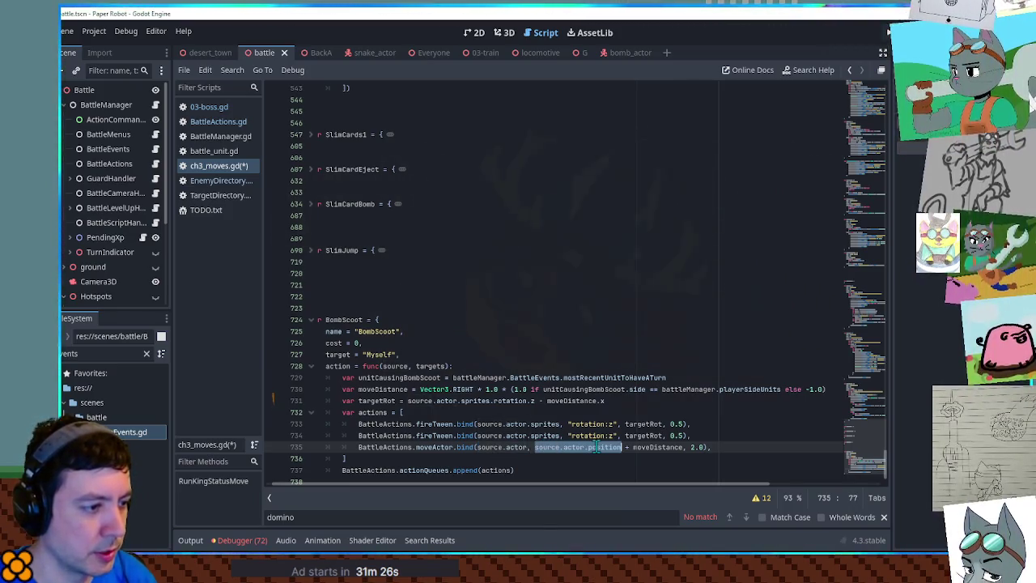
double_click(536, 436)
key(BackSpace)
key(BackSpace)
double_click(596, 448)
key(ctrl+c)
double_click(548, 435)
key(ctrl+v)
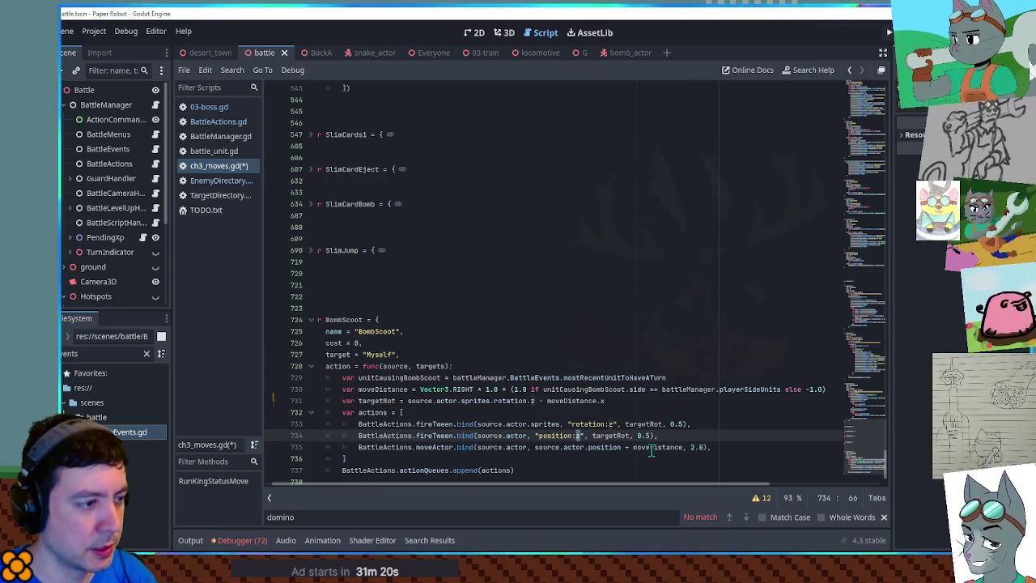
text(x)
double_click(654, 448)
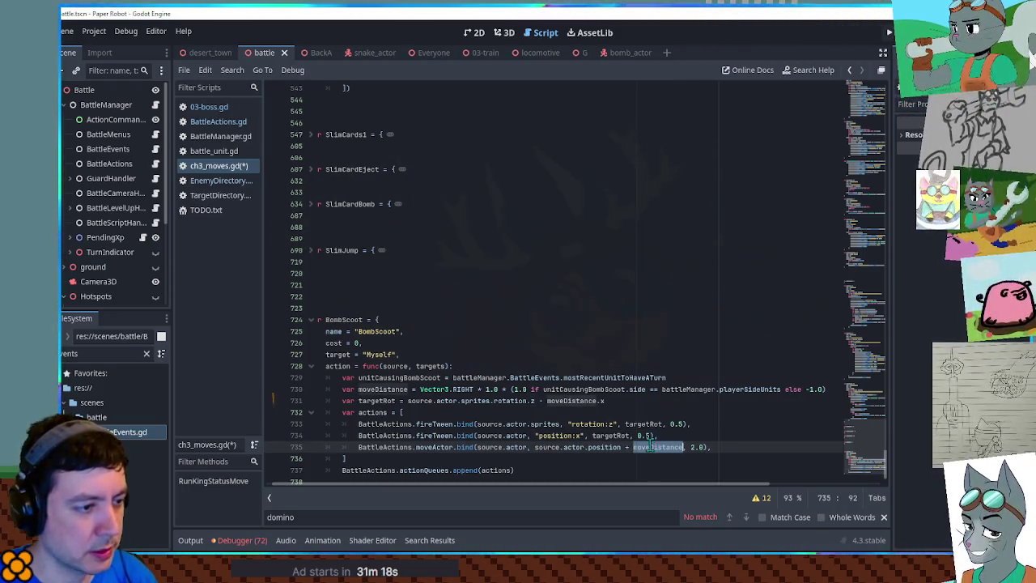
key(ctrl+z)
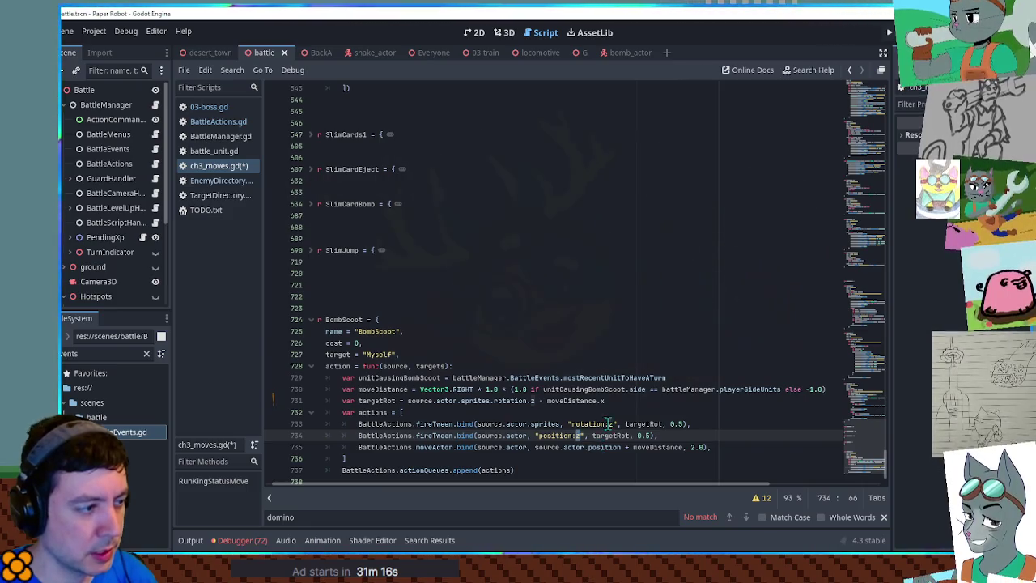
Step: Duplicate the targetRot line as a targetPos variable, then open project-wide Find in Files
click(638, 405)
key(ctrl+shift+d)
drag(383, 413, 396, 413)
text(Pos)
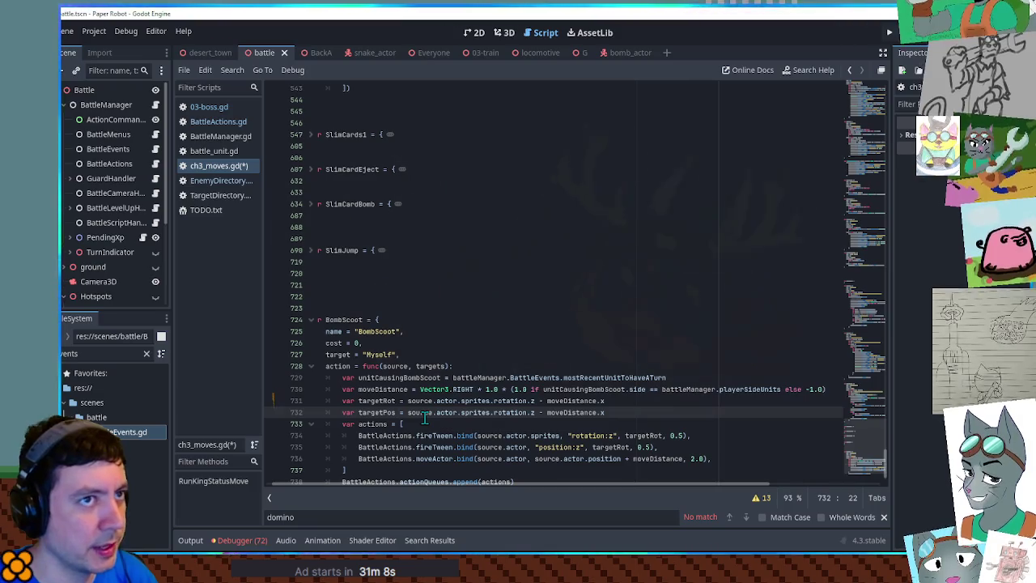
click(451, 333)
key(ctrl+shift+f)
Step: Search the project and the current script for 'launch'
text(launch)
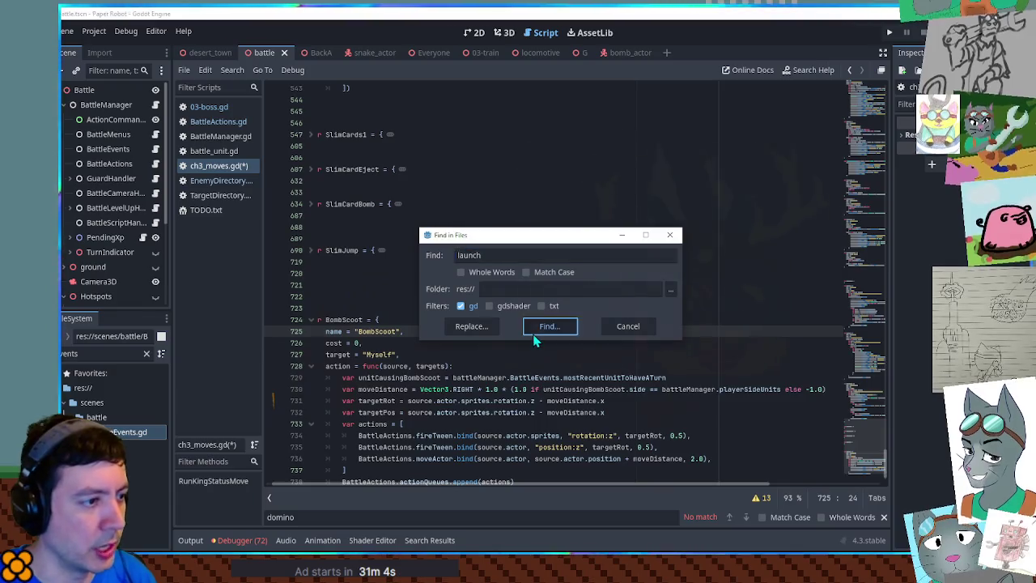
click(534, 328)
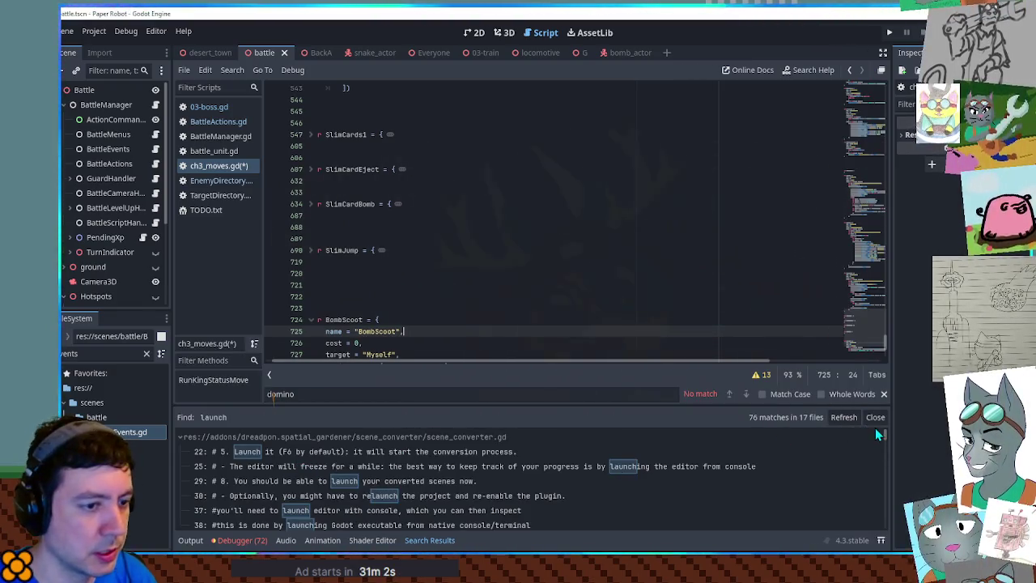
click(626, 321)
key(ctrl+f)
text(launch)
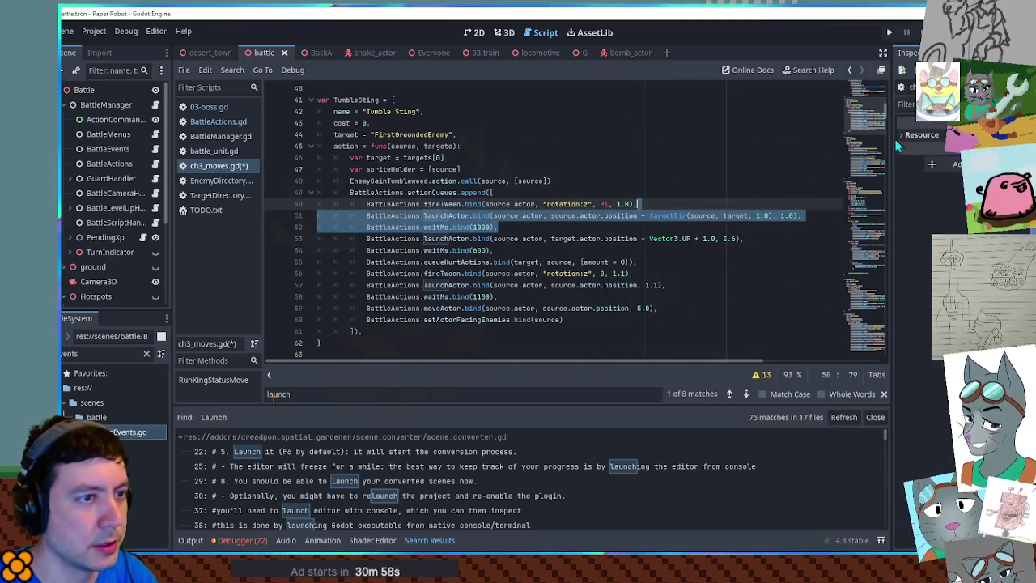
Step: Replace BombScoot's position:z tween and moveActor lines with launchActor and waitMs(1000) from TumbleSting
click(872, 340)
drag(871, 340, 874, 370)
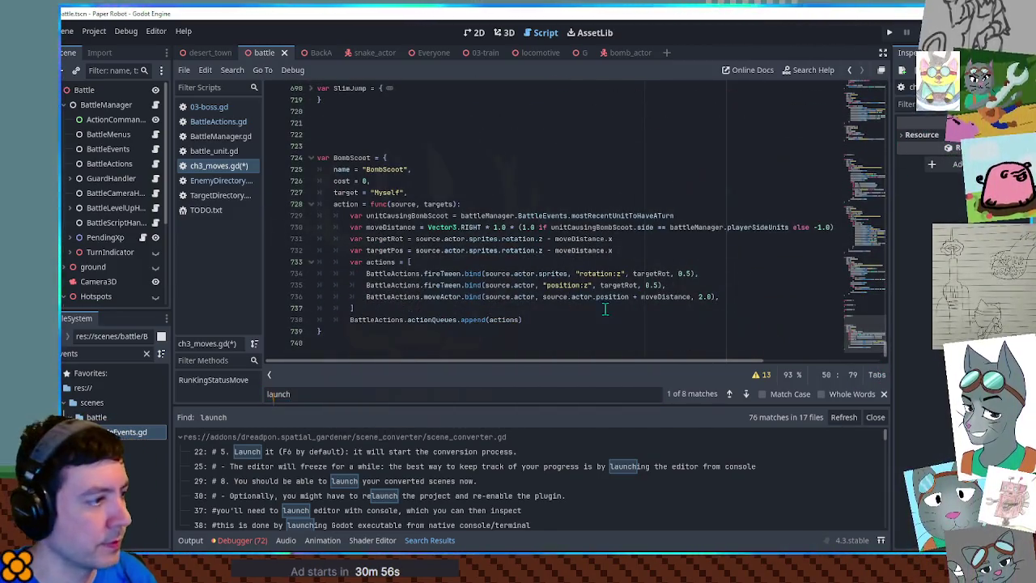
drag(747, 281, 747, 278)
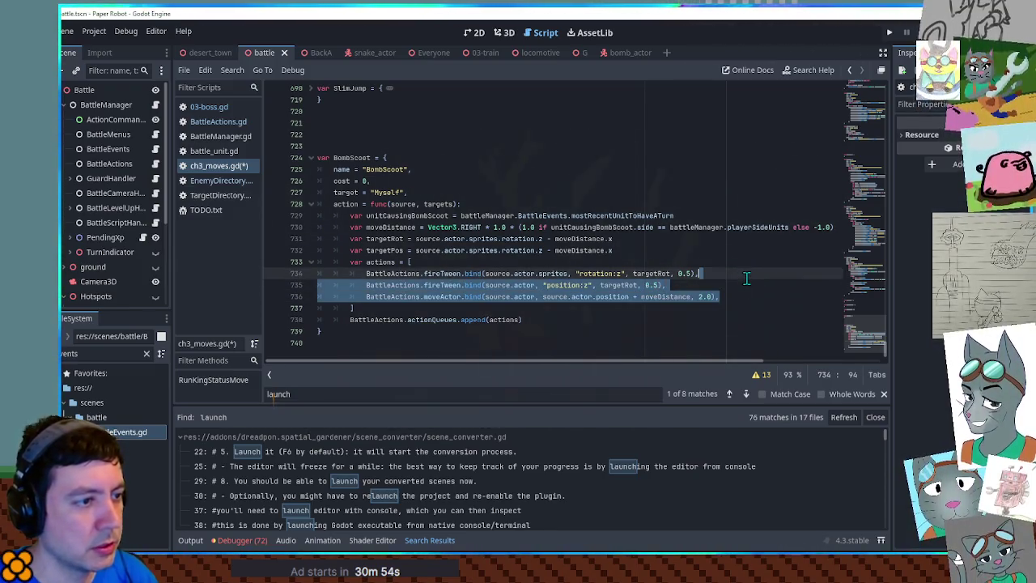
key(ctrl+v)
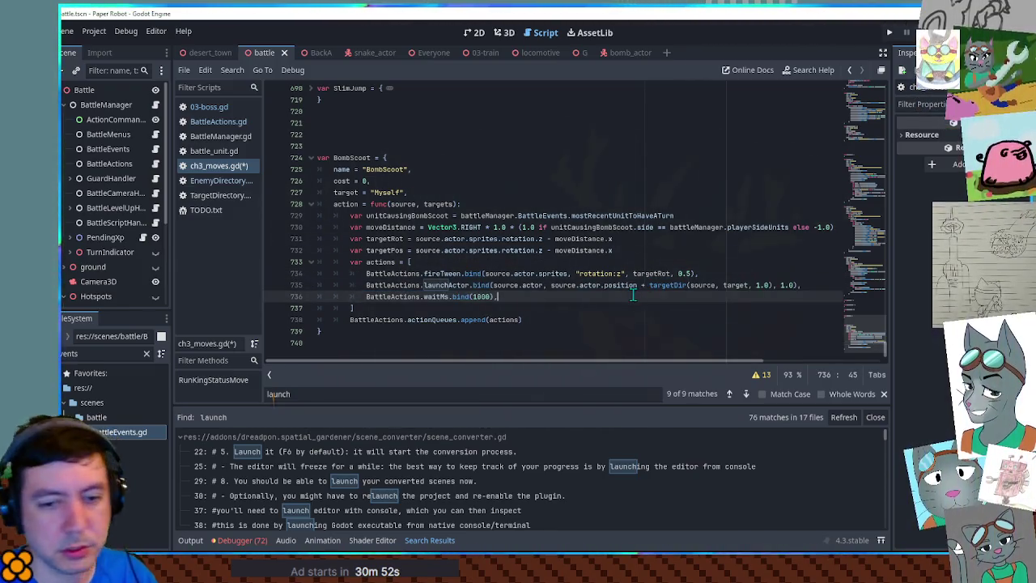
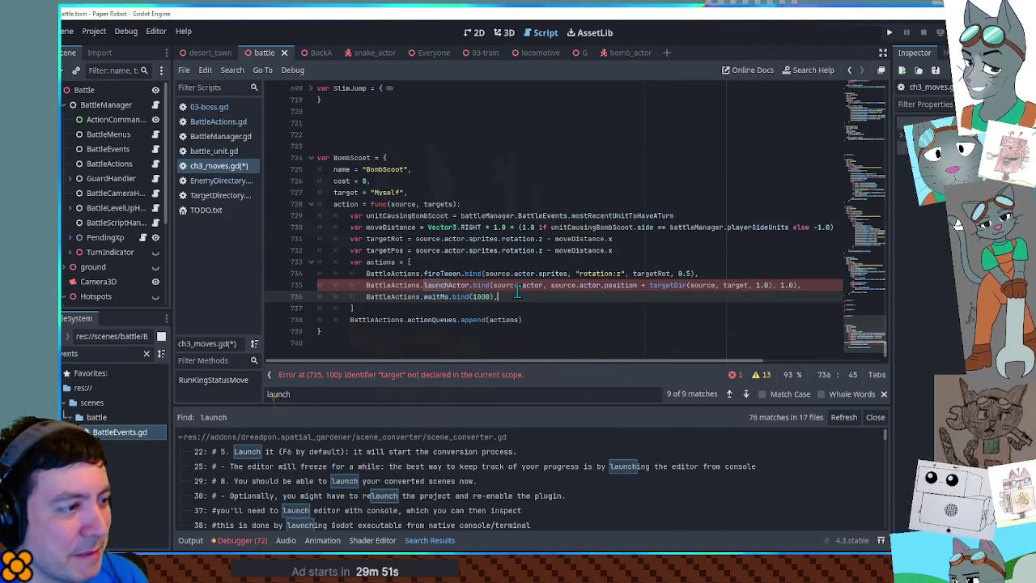
Step: Select the launchActor call on line 735, then open TargetDirectory.gd and scroll through its functions
double_click(441, 285)
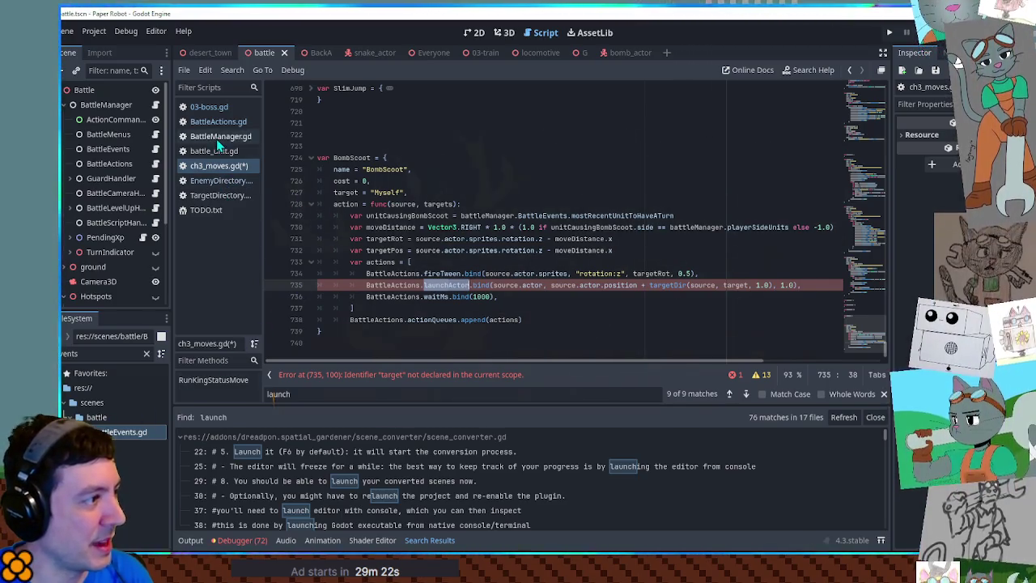
click(220, 195)
drag(863, 243, 858, 140)
scroll(856, 147, down, 6)
scroll(847, 154, down, 3)
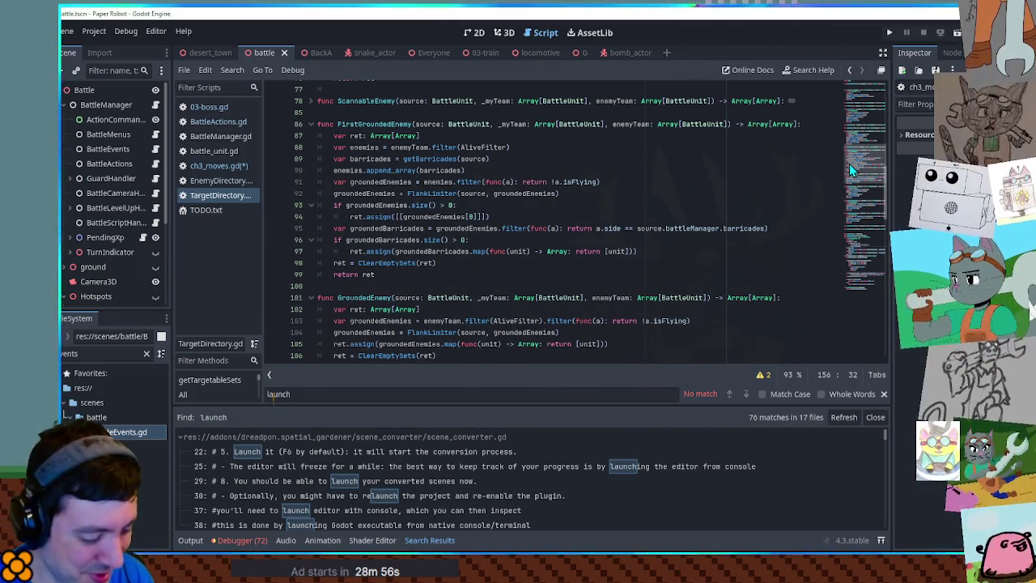
Step: Fold the All, EnemyTeam, Enemy and ScannableEnemy function bodies in TargetDirectory.gd
mouse_move(850, 163)
mouse_down()
mouse_move(873, 136)
mouse_move(861, 87)
mouse_up()
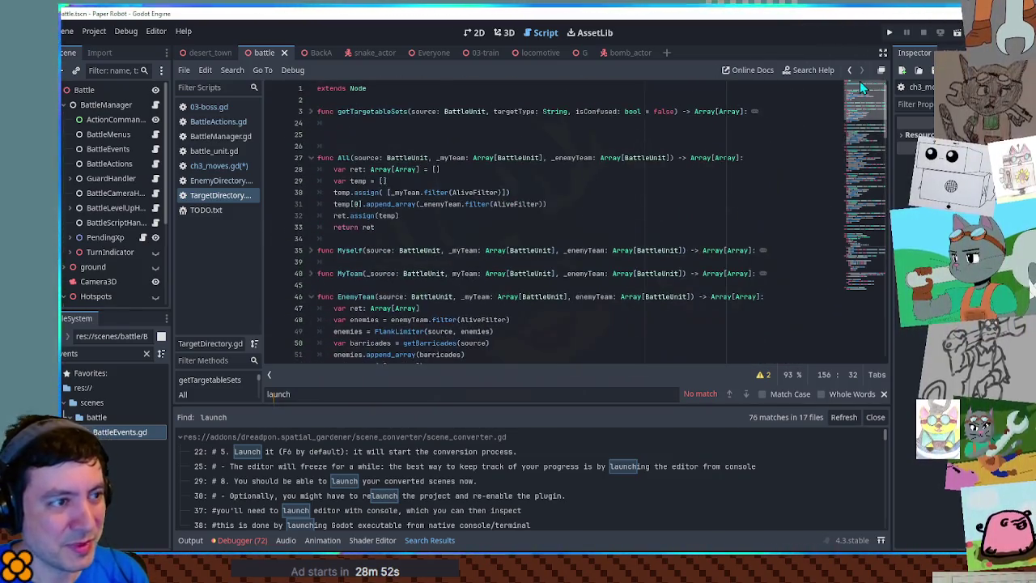
click(311, 157)
click(311, 227)
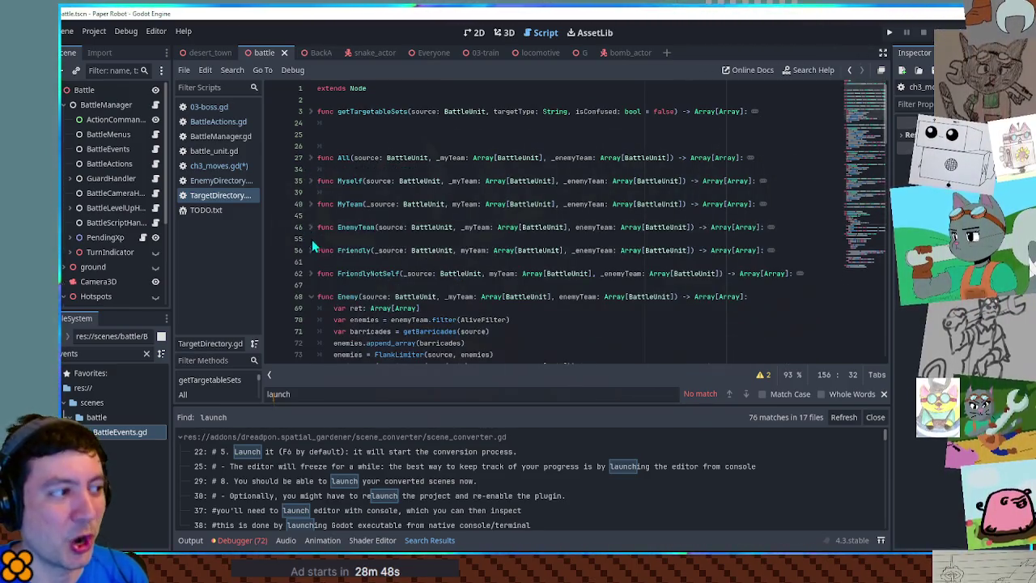
click(311, 296)
click(311, 319)
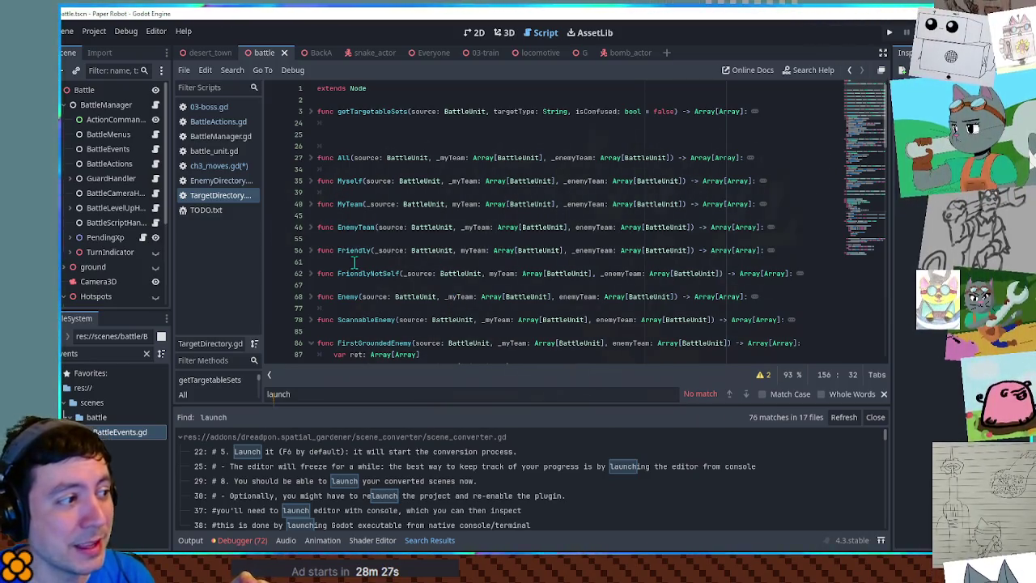
click(344, 296)
double_click(344, 296)
Step: Fold the FirstGroundedEnemy, GroundedEnemy, FirstEnemy, AllGroundedEnemies and AllFlyingEnemies functions
scroll(344, 295, down, 1)
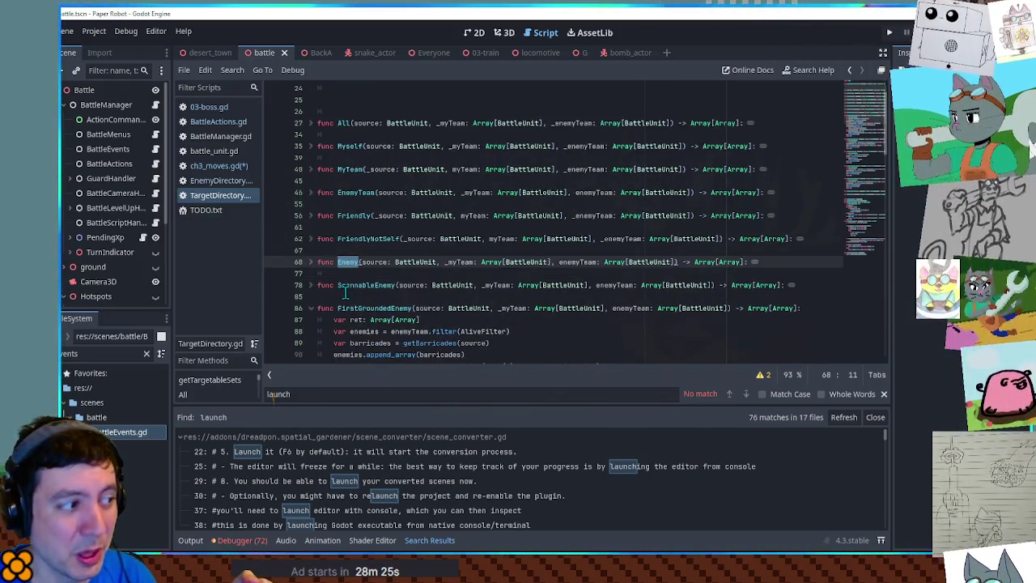
scroll(354, 281, down, 2)
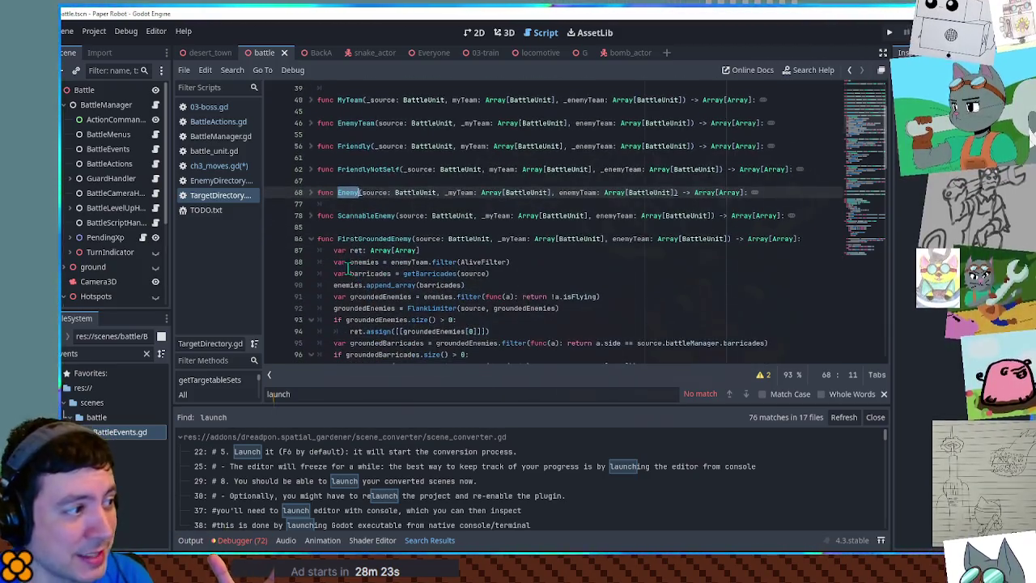
click(310, 238)
click(310, 262)
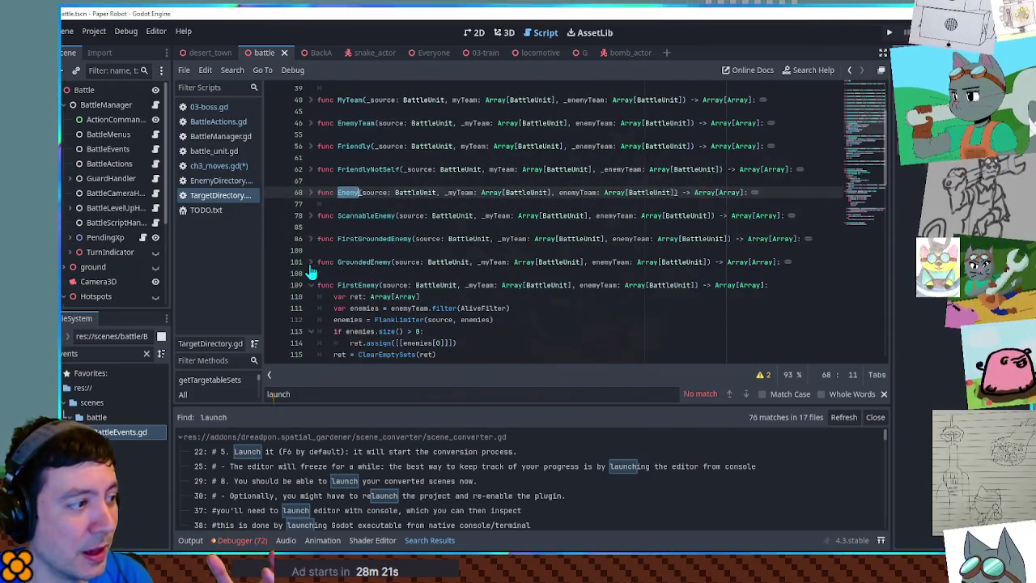
click(310, 285)
click(310, 308)
click(311, 331)
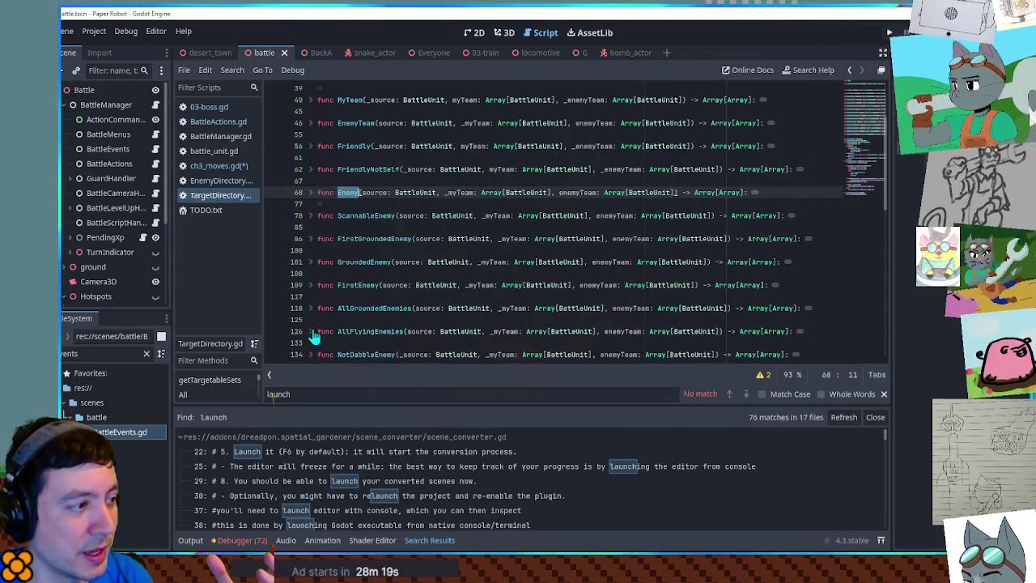
Step: Highlight the EnemyTeam, Friendly, MyTeam and Myself function names and EnemyTeam's source parameter
scroll(313, 334, up, 1)
double_click(351, 192)
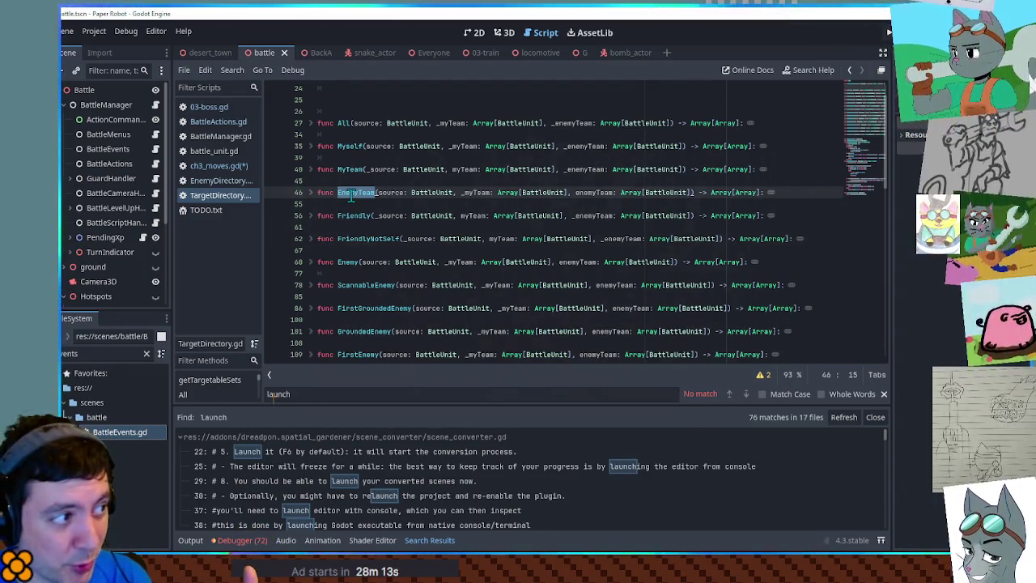
double_click(345, 216)
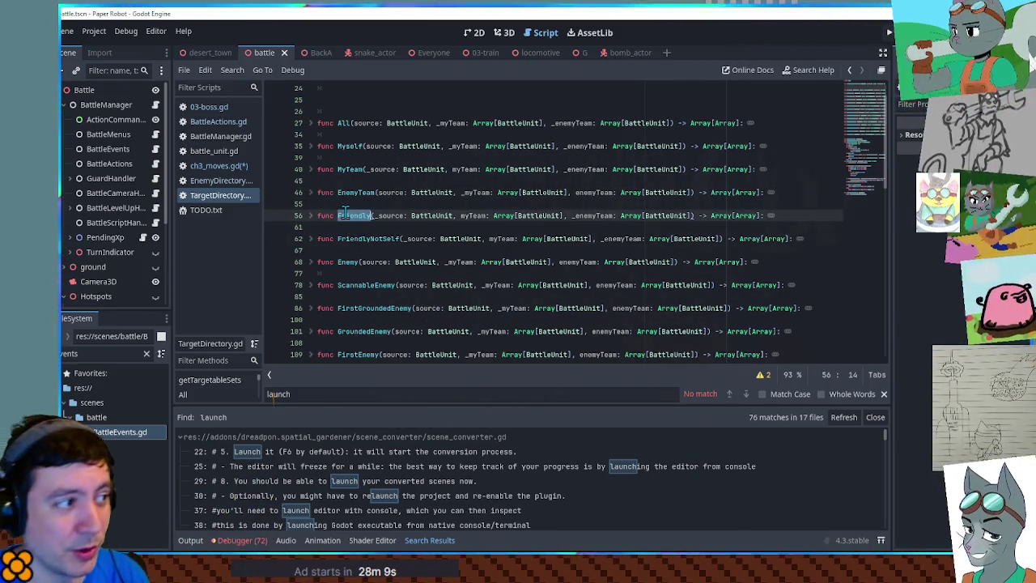
double_click(350, 170)
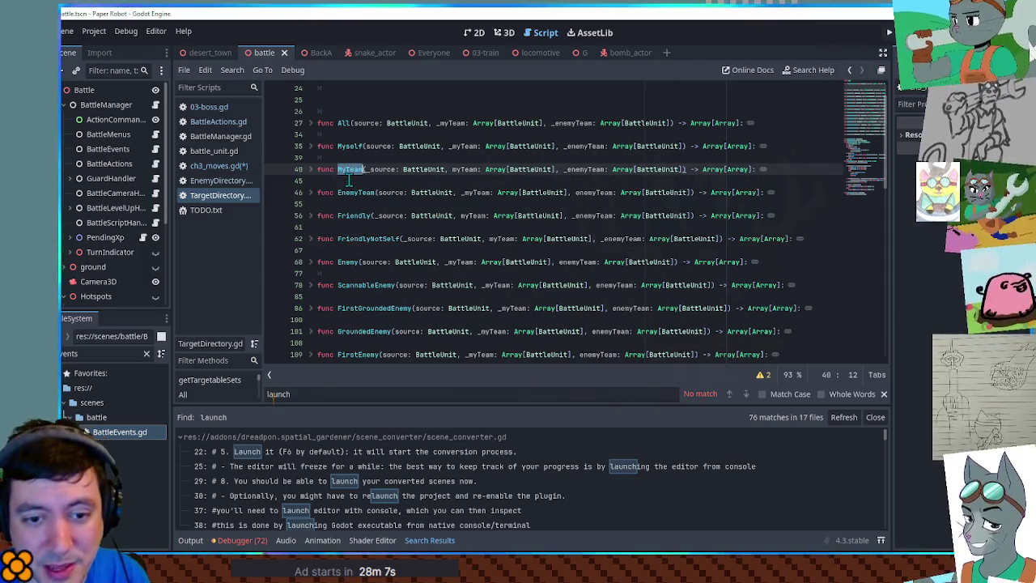
double_click(350, 146)
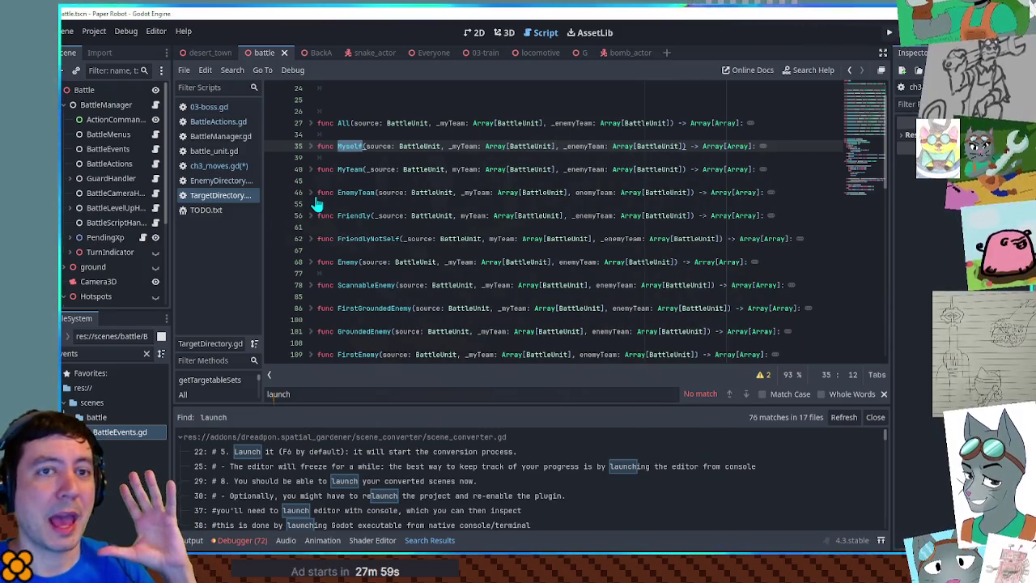
double_click(389, 192)
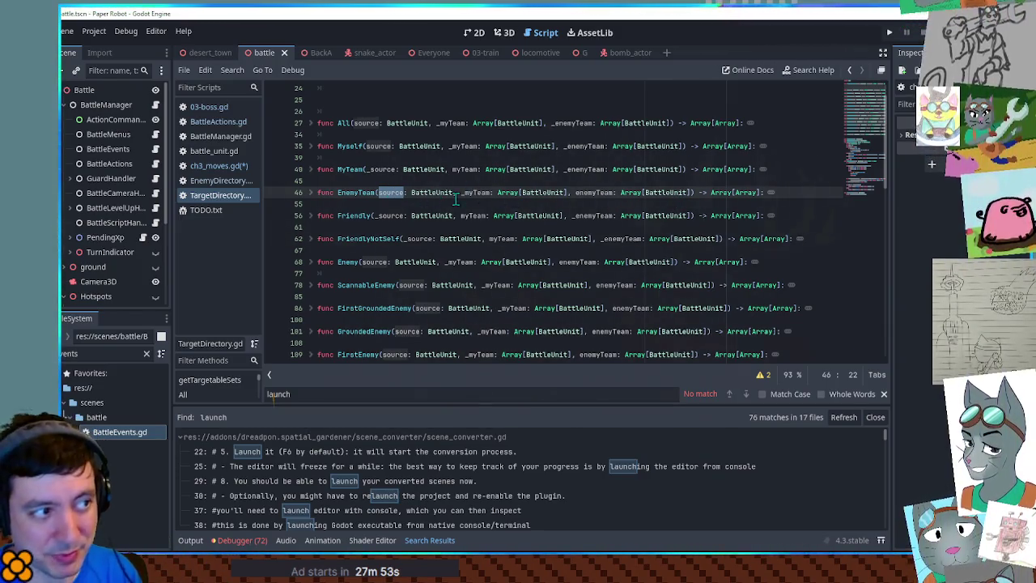
Step: Expand EnemyTeam to read its body, then fold it again
click(309, 192)
drag(308, 194, 308, 280)
click(411, 285)
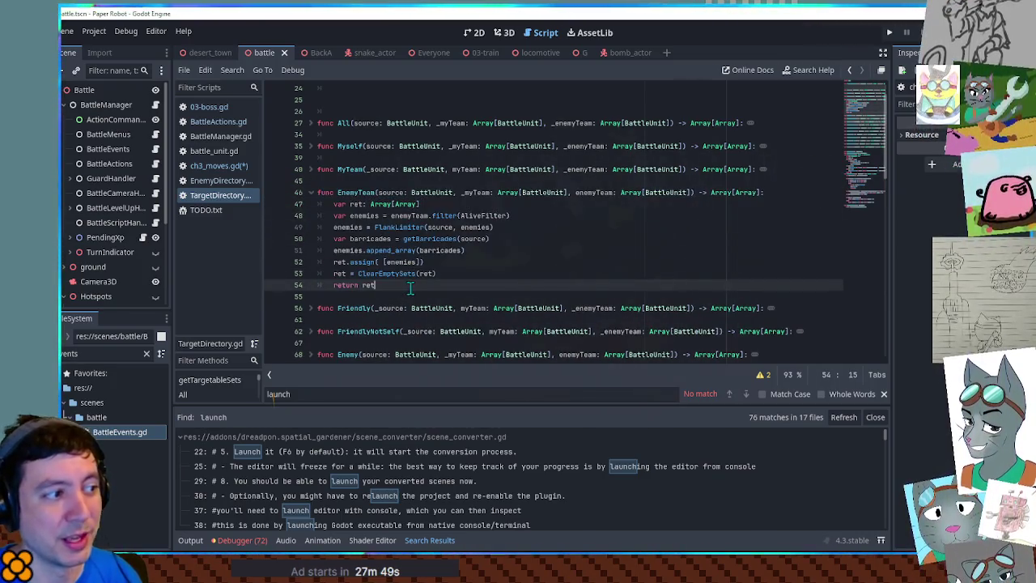
click(311, 193)
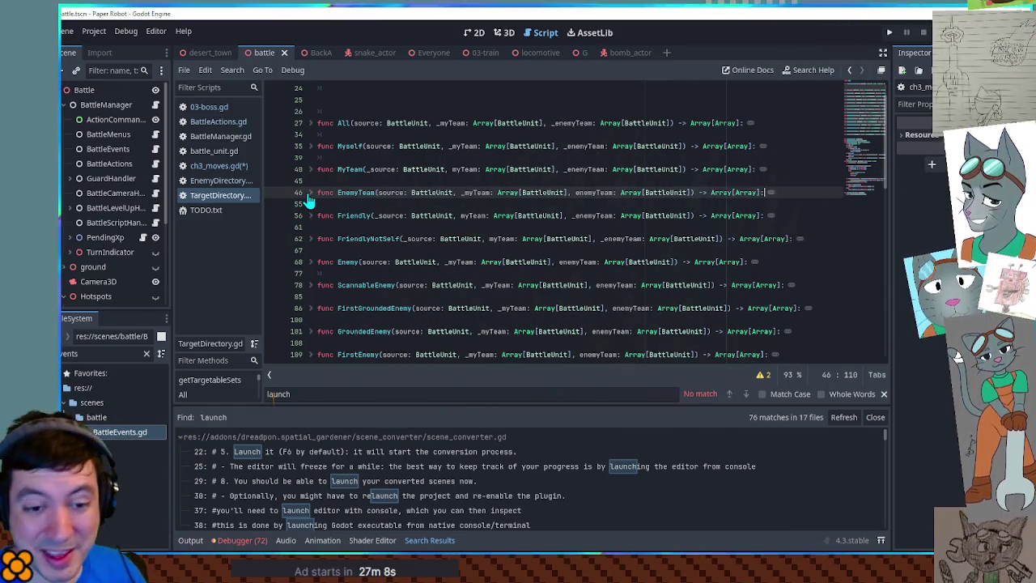
Step: Comment out BombScoot's three action lines in ch3_moves.gd, save, then open 03-boss.gd
scroll(308, 200, down, 2)
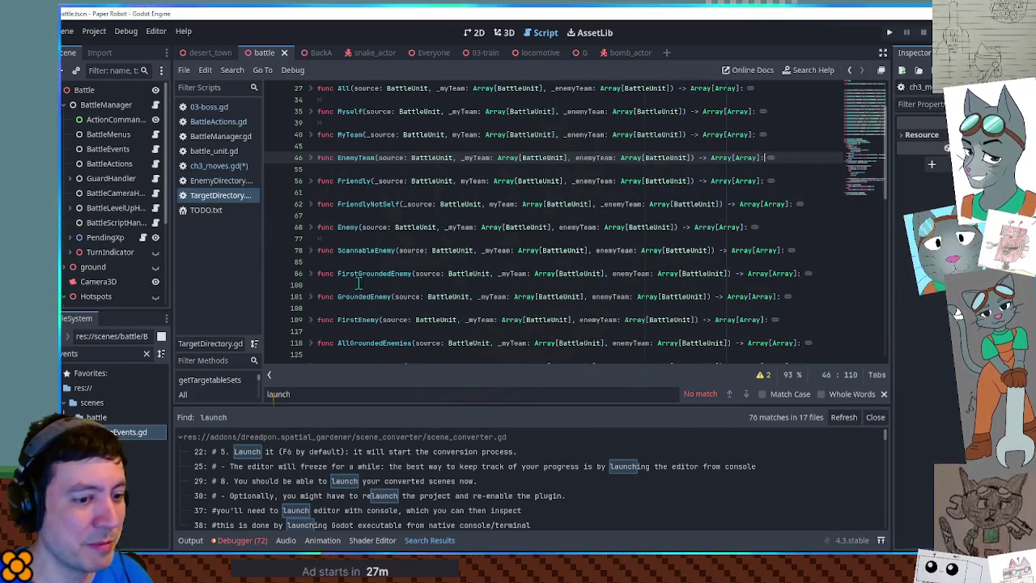
click(215, 165)
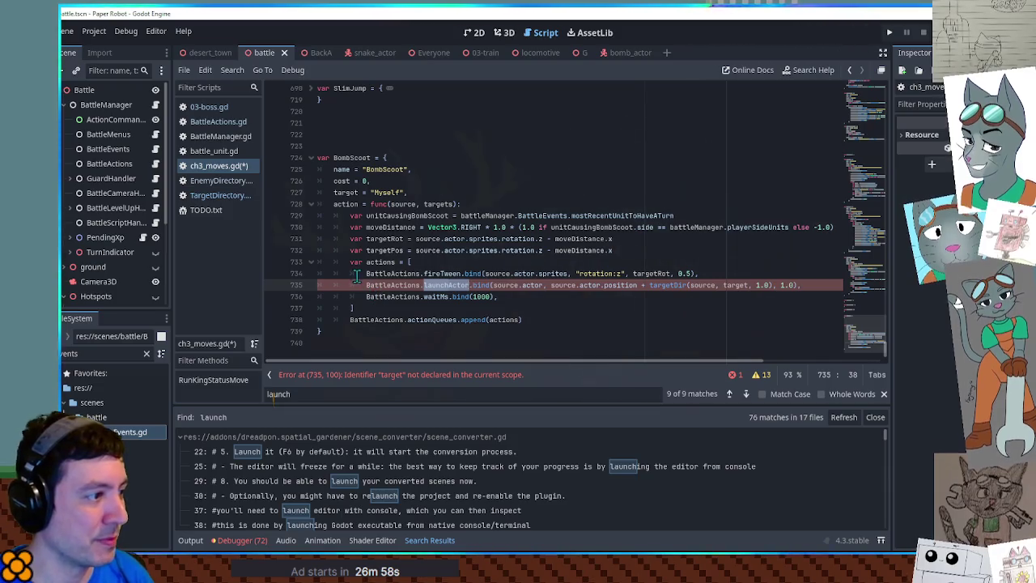
drag(357, 280, 377, 296)
key(ctrl+k)
key(ctrl+s)
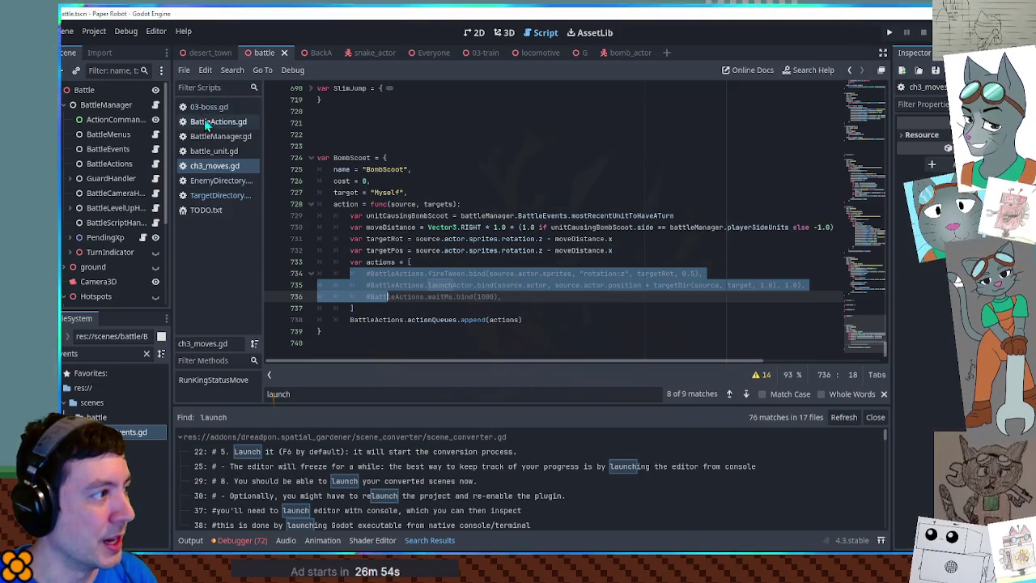
click(209, 107)
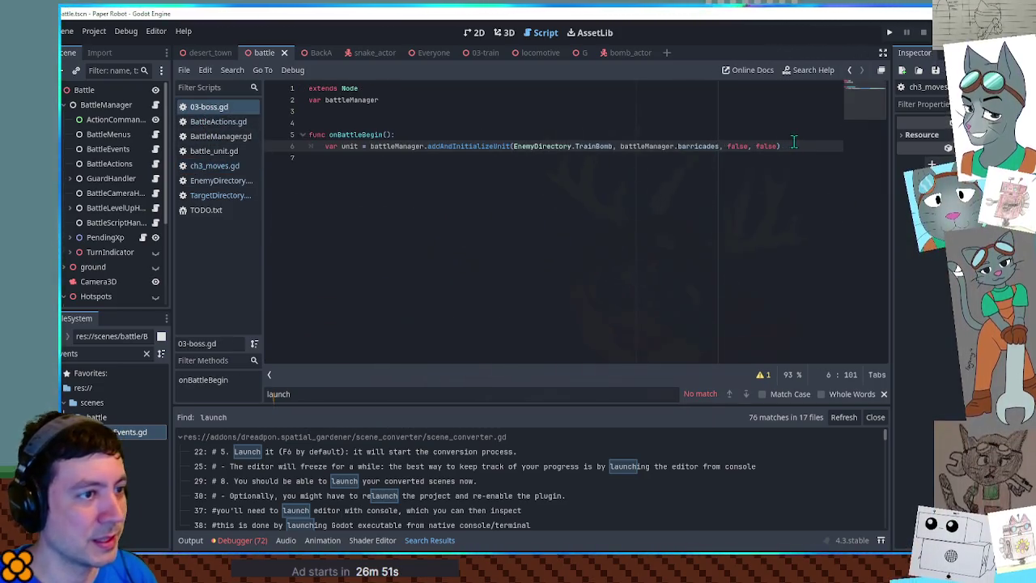
Step: Duplicate the TrainBomb spawn line into unit2 and unit3 spawns
key(ctrl+shift+d)
text(2)
key(ctrl+shift+d)
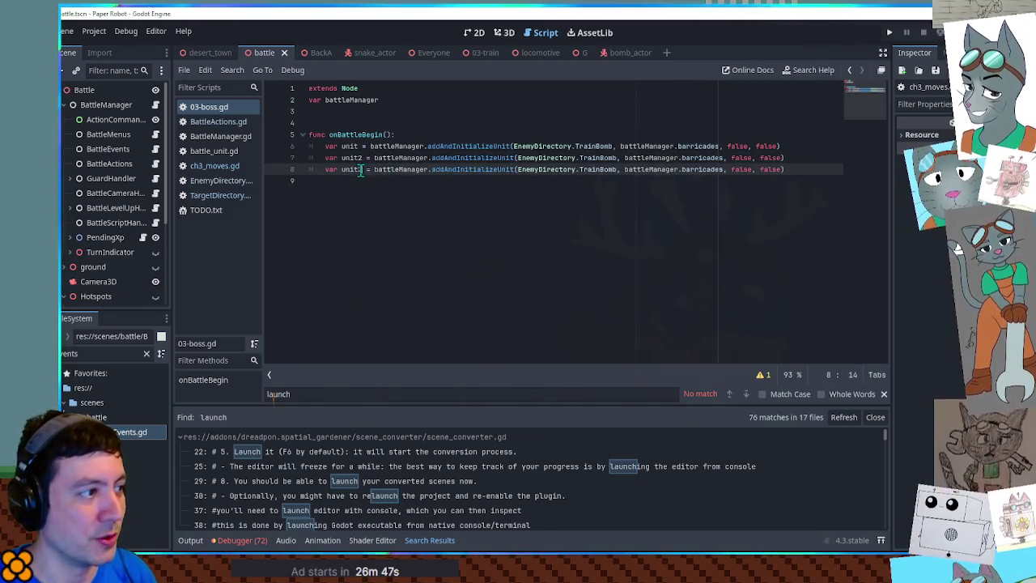
key(BackSpace)
text(3)
key(End)
key(Return)
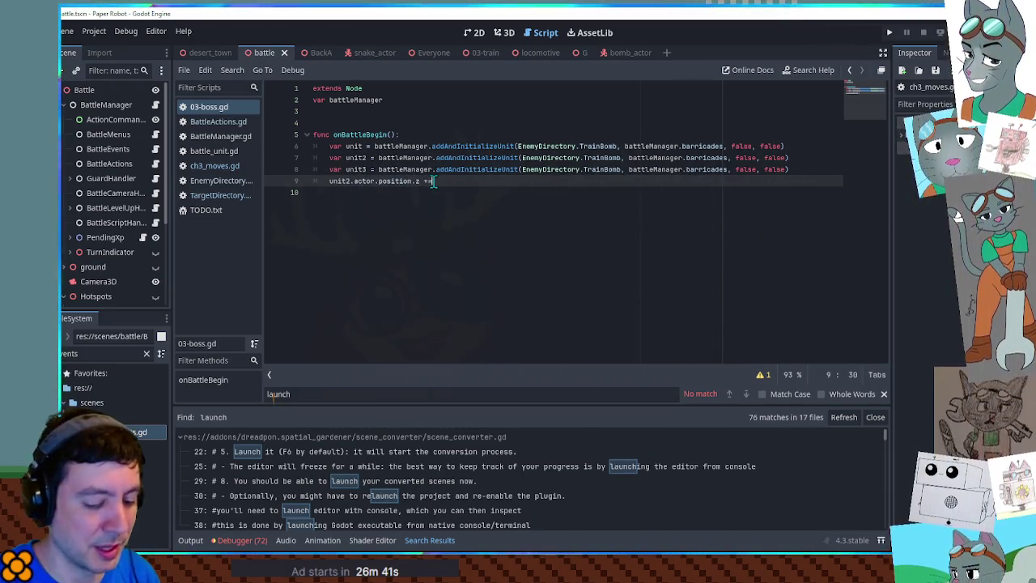
text(1)
Step: Add a unit3 z offset of -1 from the unit2 line, save, and run the game
key(ctrl+shift+d)
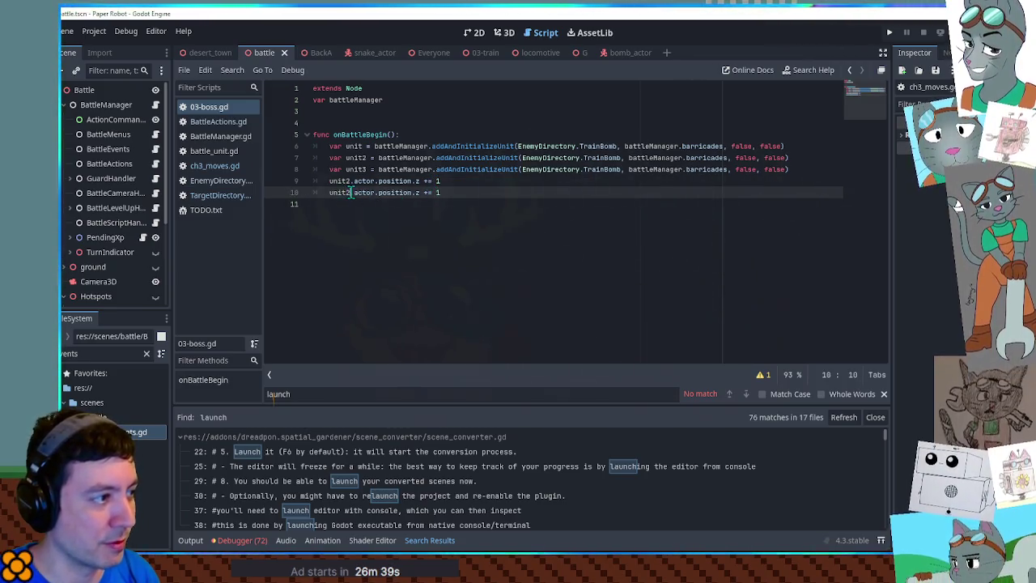
key(Delete)
text(3)
click(425, 196)
text(-)
key(ctrl+s)
click(604, 226)
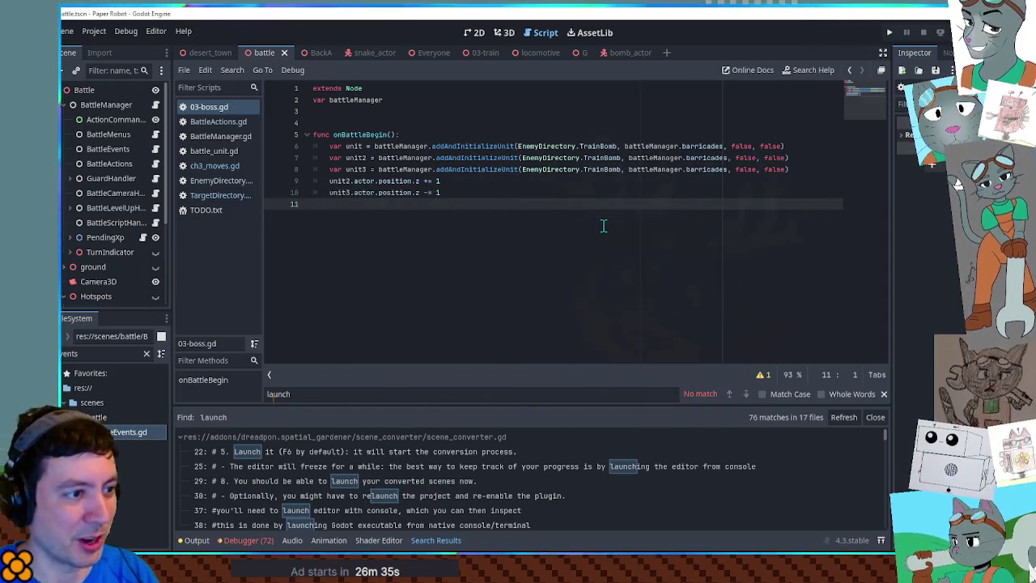
key(F6)
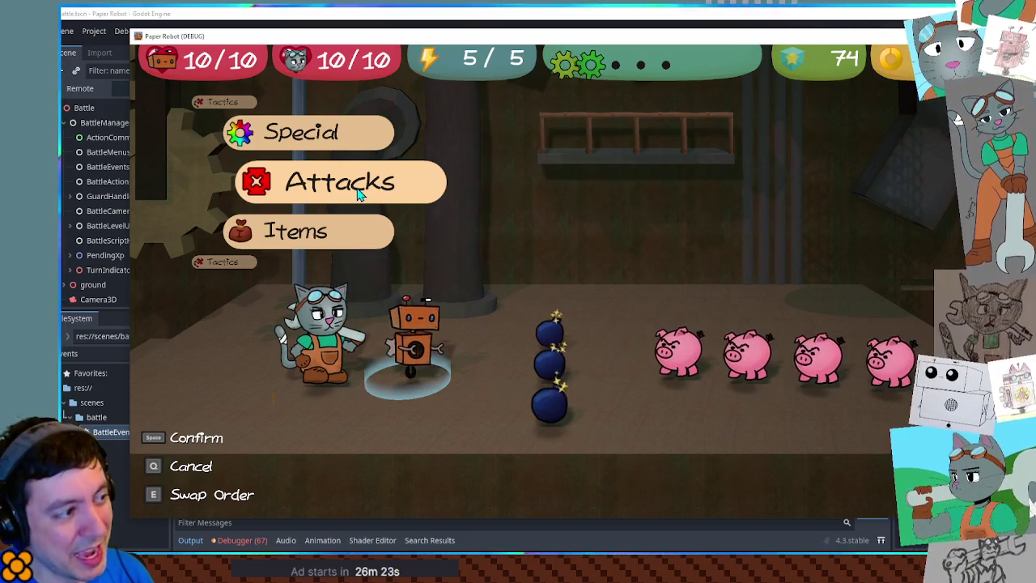
Step: In the battle, have the robot use Gear Spin on the top bomb
click(359, 195)
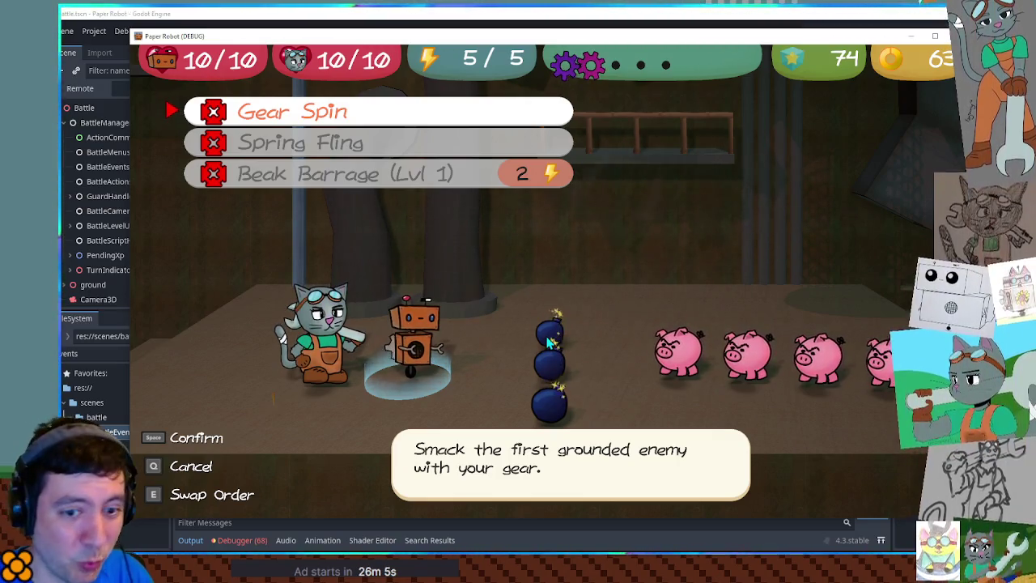
key(space)
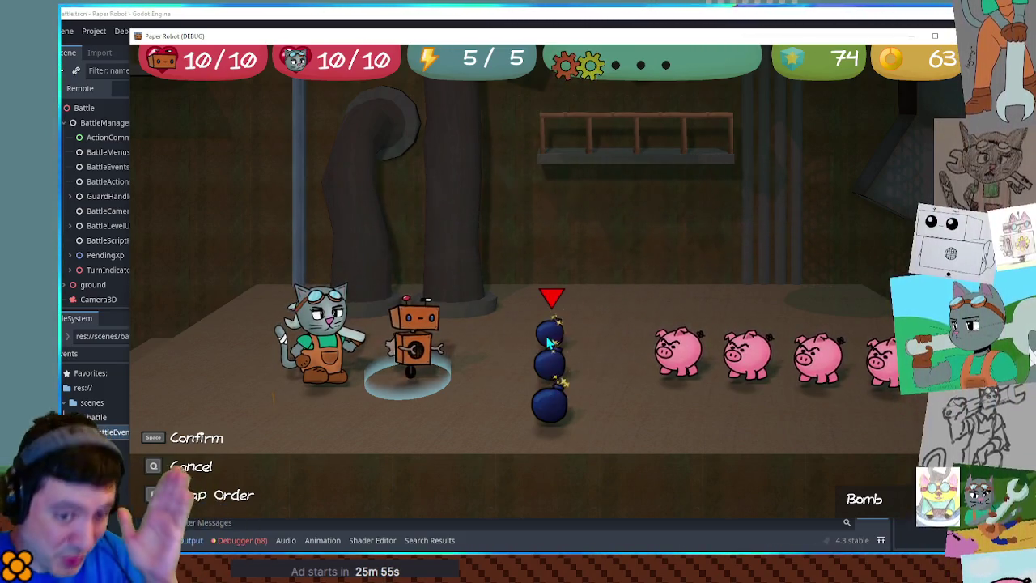
key(Down)
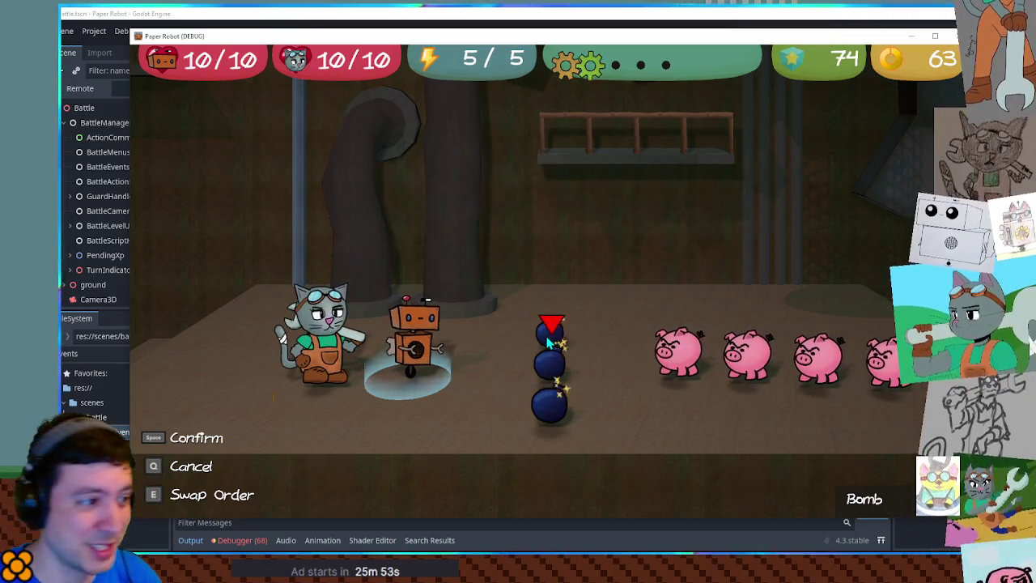
key(Up)
key(Down)
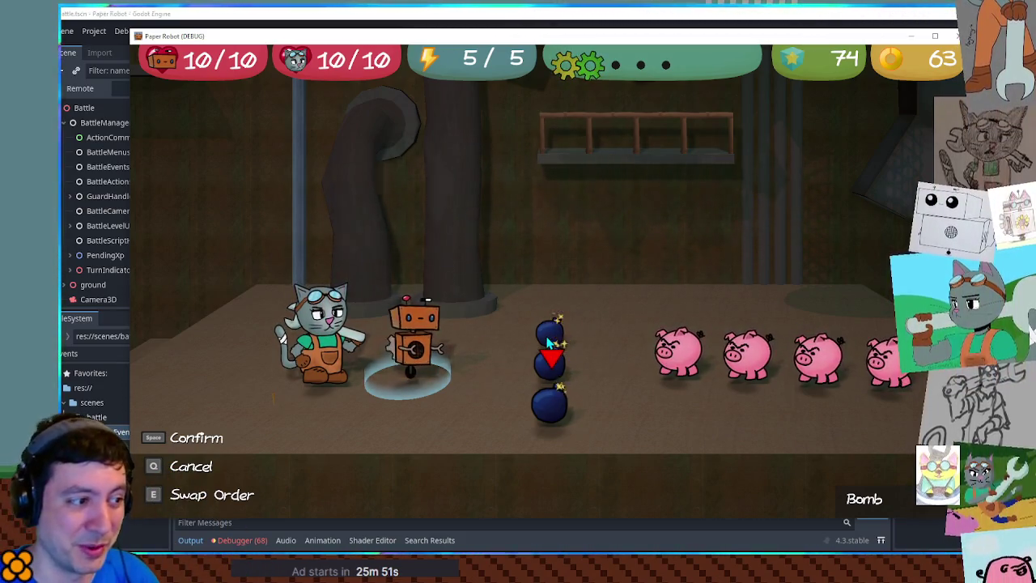
key(Up)
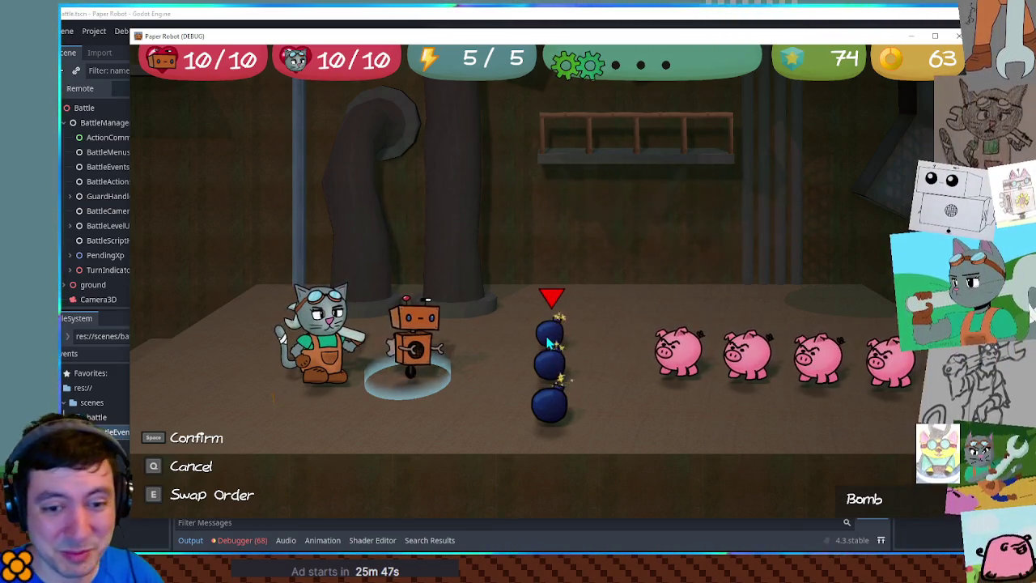
key(space)
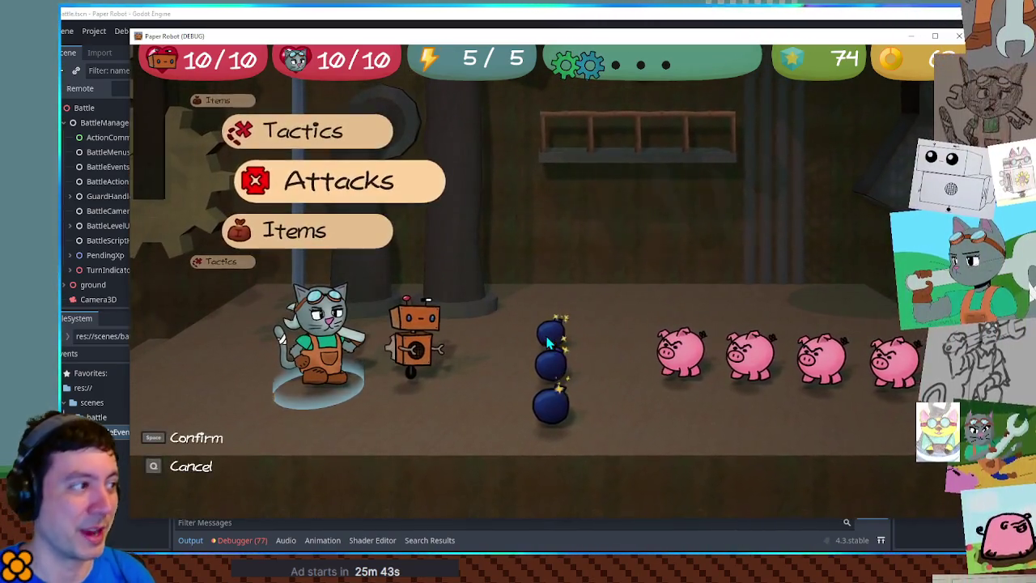
Step: Bring up the cat's attacks against the bomb, then stop the game and reopen ch3_moves.gd
key(space)
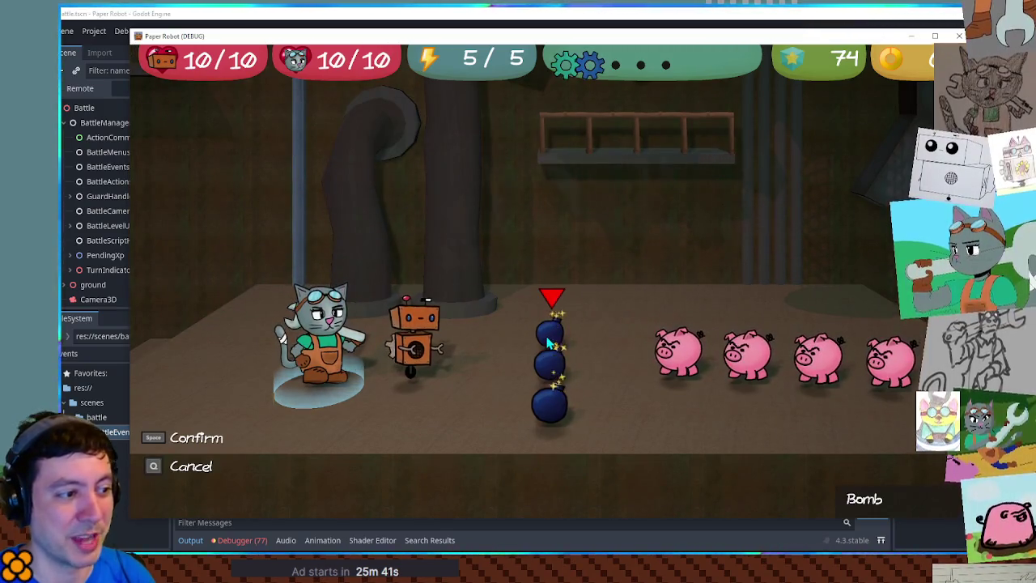
key(space)
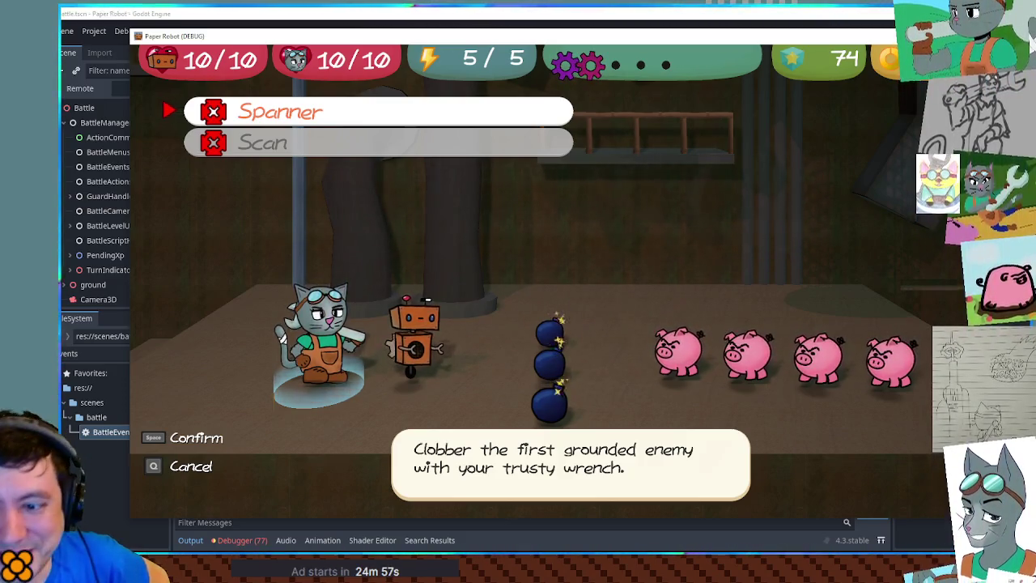
key(F8)
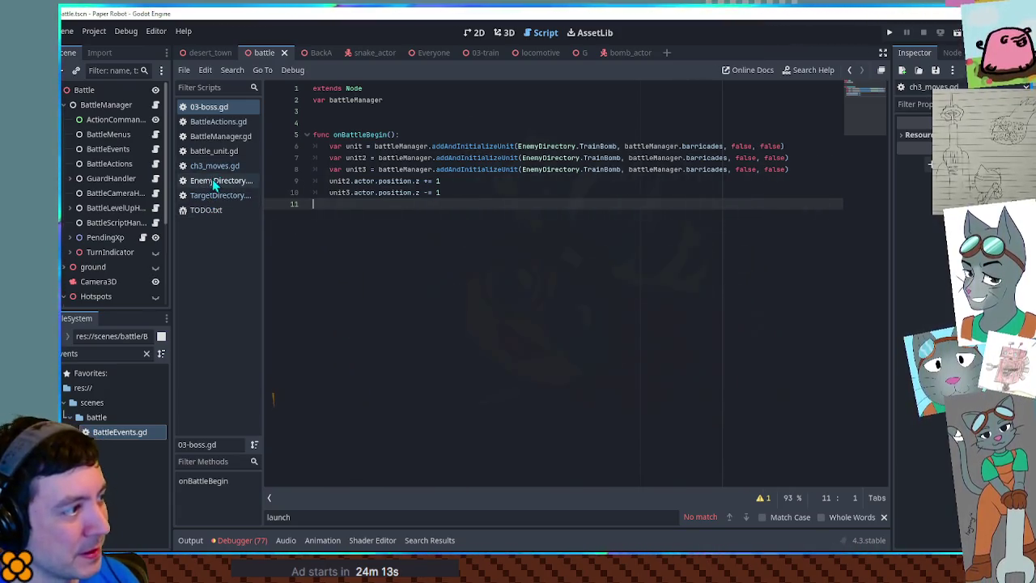
click(214, 167)
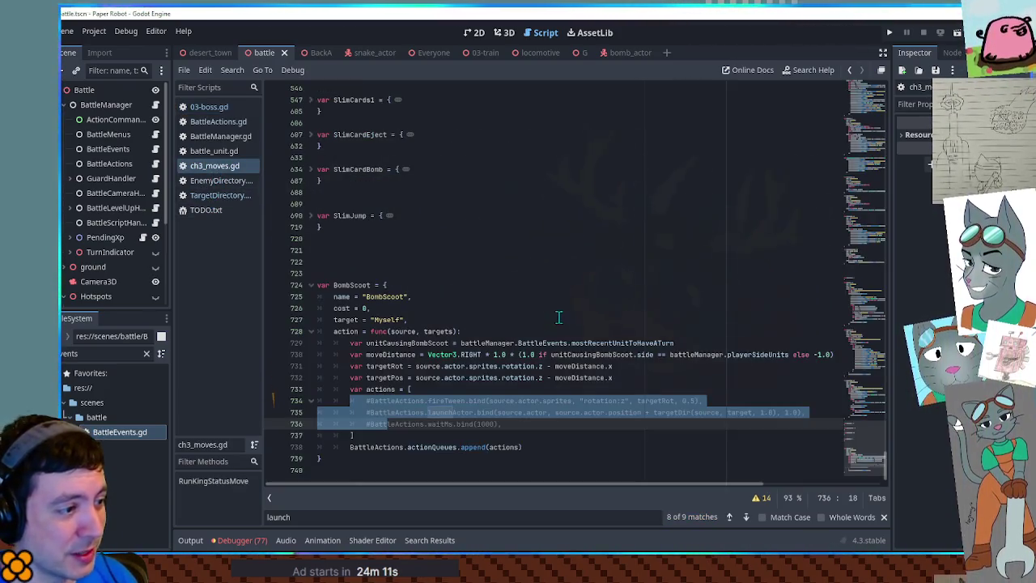
Step: Uncomment BombScoot's tween, launch and wait lines 734–736 and inspect the actions list
click(563, 287)
drag(508, 422, 508, 403)
key(ctrl+k)
click(528, 435)
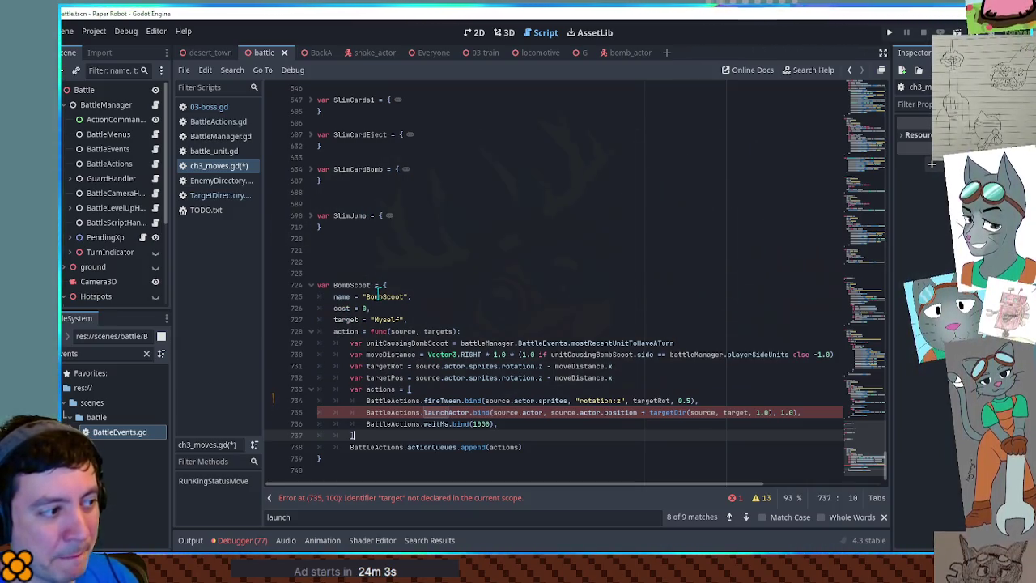
mouse_move(364, 400)
mouse_down()
mouse_move(431, 427)
mouse_move(541, 424)
mouse_up()
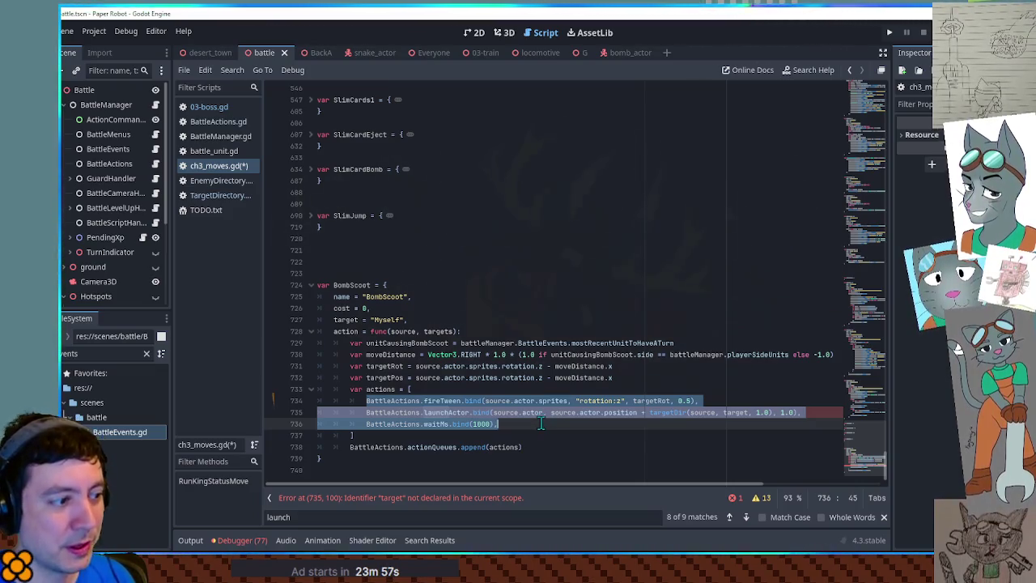
click(541, 422)
double_click(504, 447)
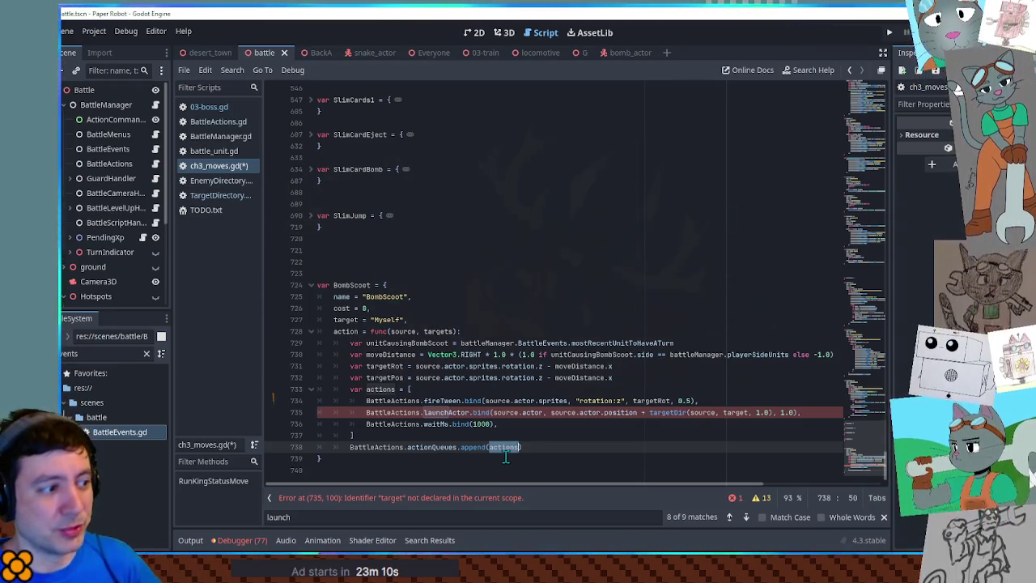
scroll(469, 314, up, 5)
scroll(470, 318, down, 5)
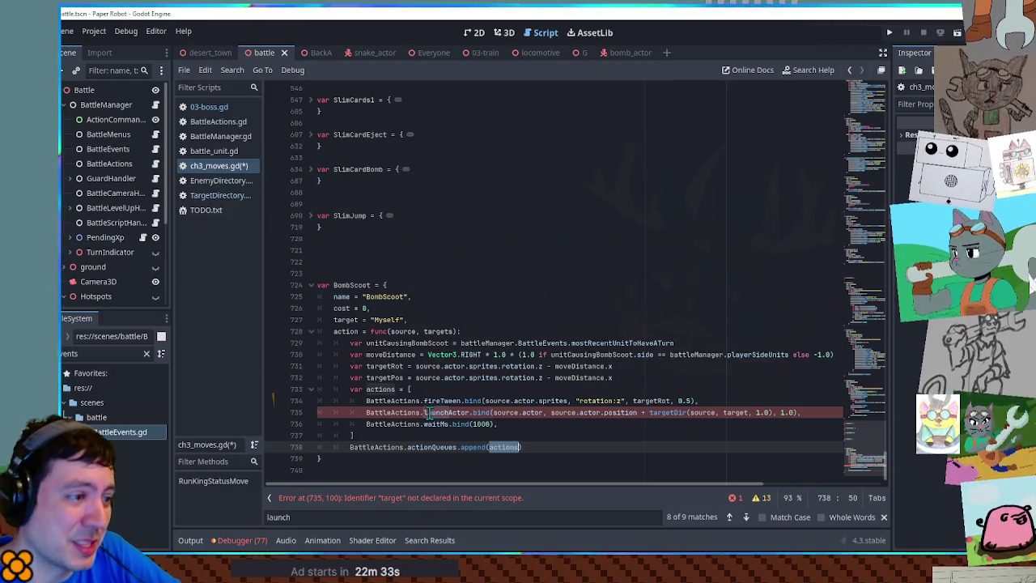
Step: Re-comment BombScoot lines 734–736, save ch3_moves.gd, and run the project with F5
drag(369, 400, 392, 423)
key(ctrl+k)
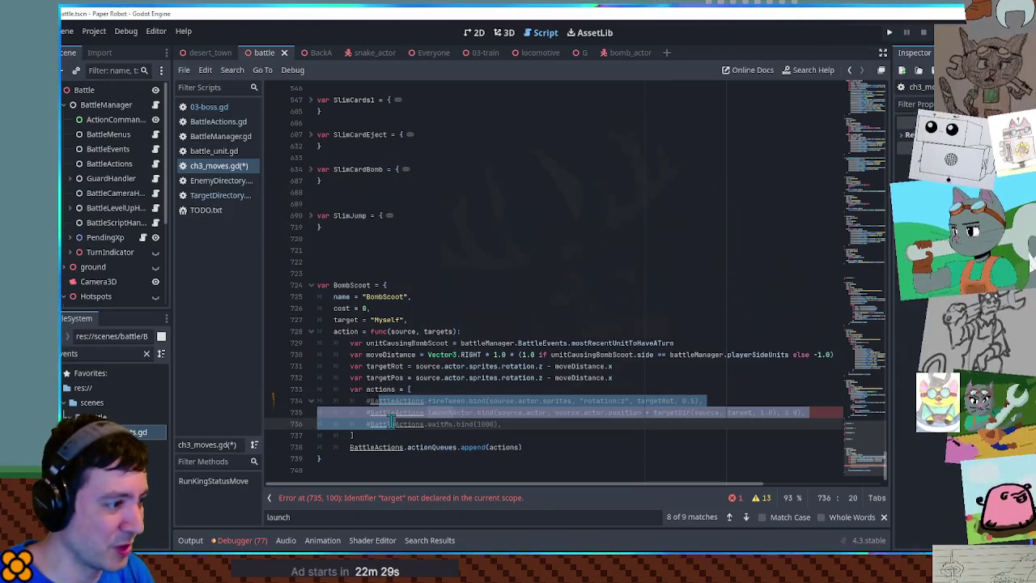
key(ctrl+s)
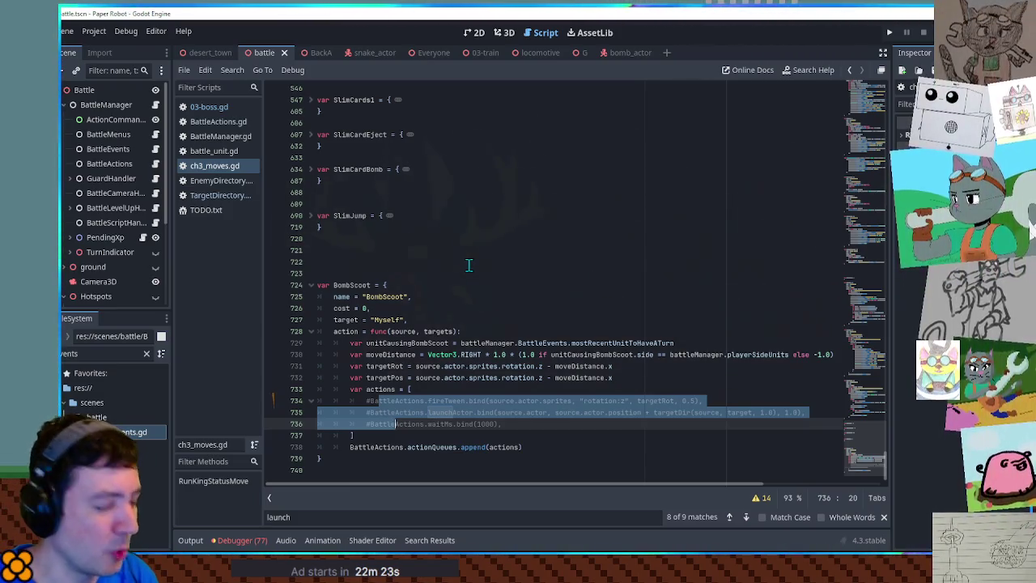
click(467, 213)
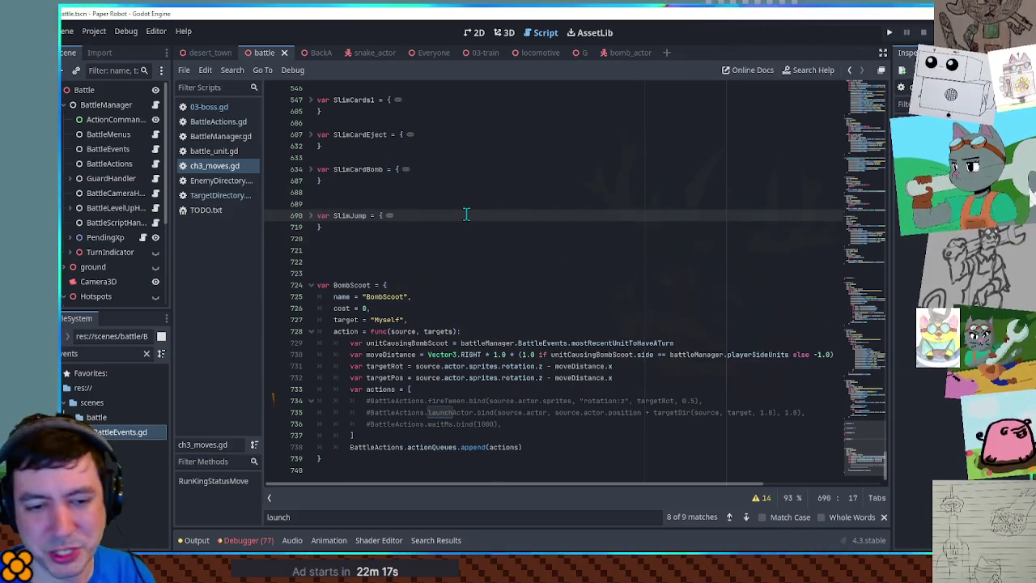
key(F5)
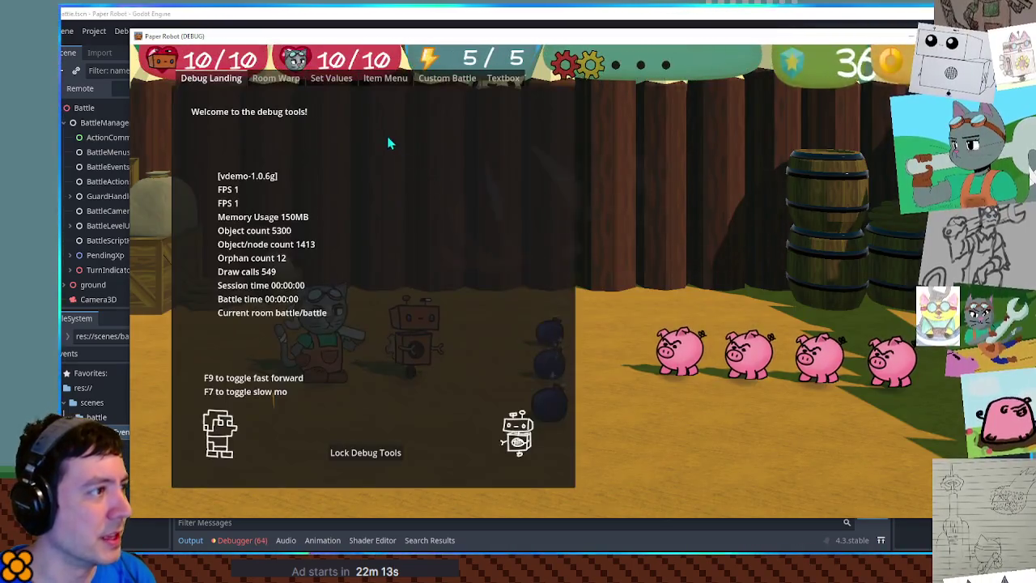
Step: Set up a Custom Battle with Slim1 as Enemy 1 and start it
click(444, 79)
click(266, 129)
scroll(303, 237, down, 3)
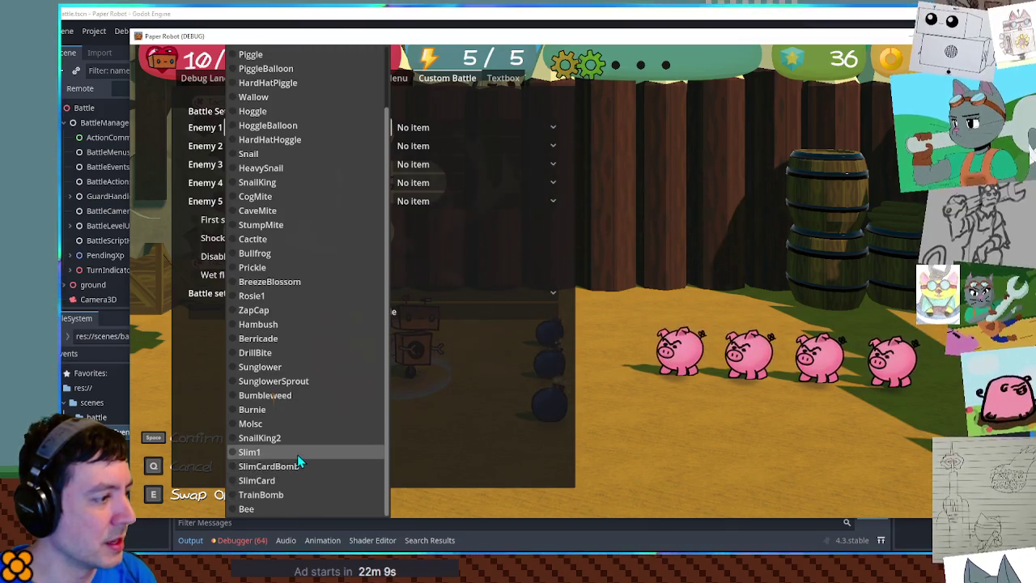
click(298, 452)
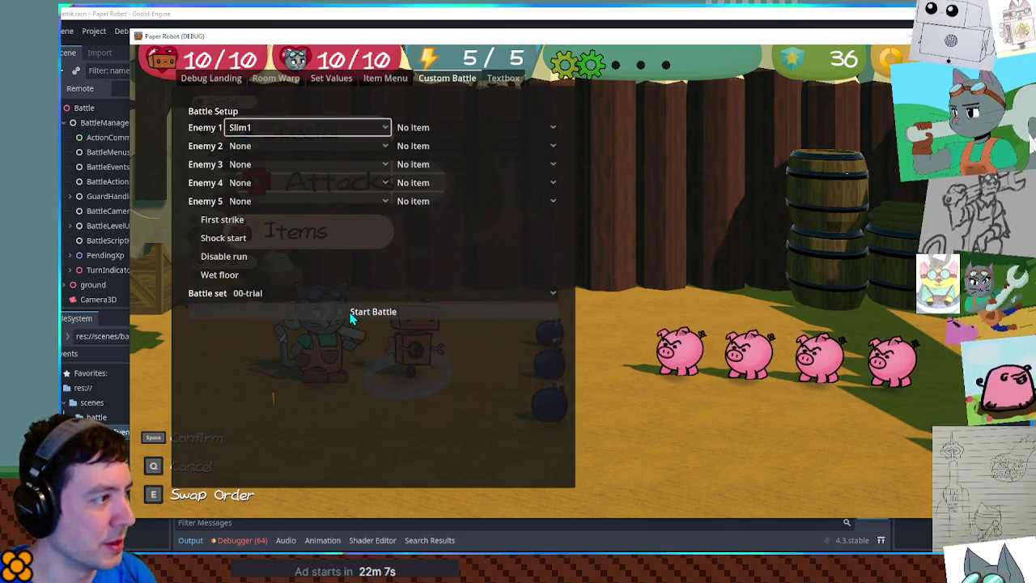
click(351, 318)
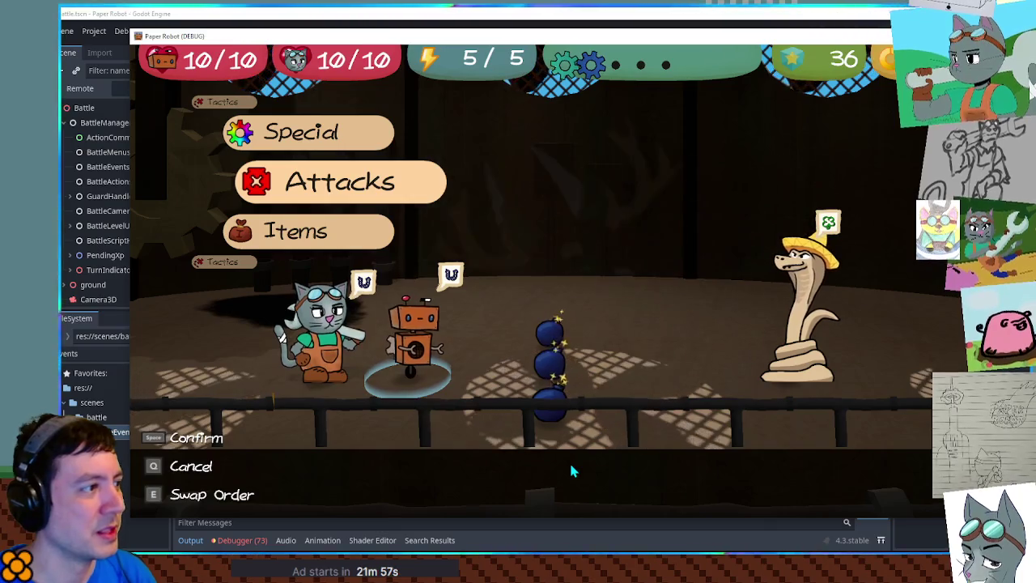
Step: Have the robot pass, then defend, and confirm the cat's tactic over the first turns
key(w)
key(w)
key(space)
key(space)
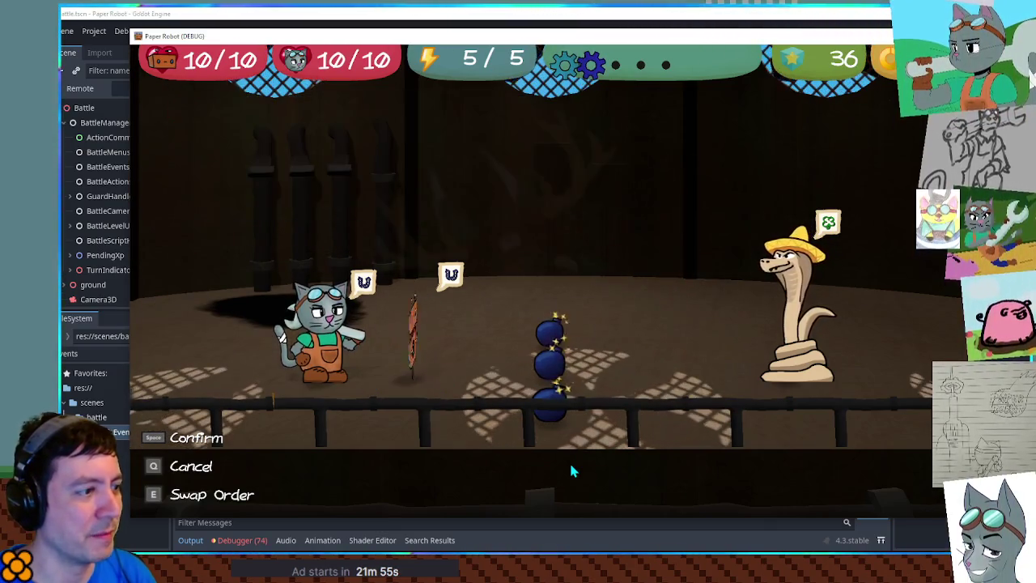
key(space)
key(space)
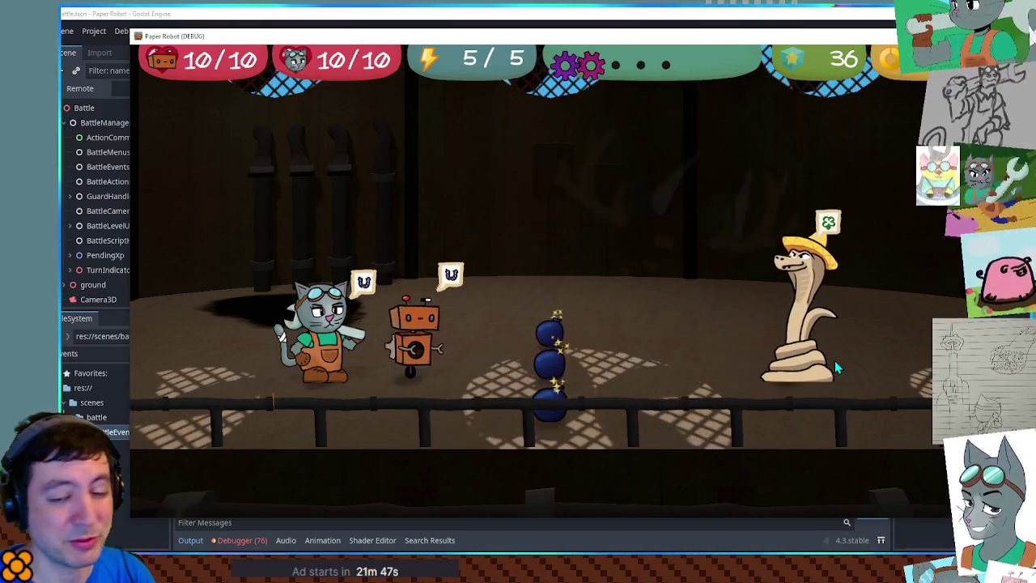
key(space)
key(Down)
key(space)
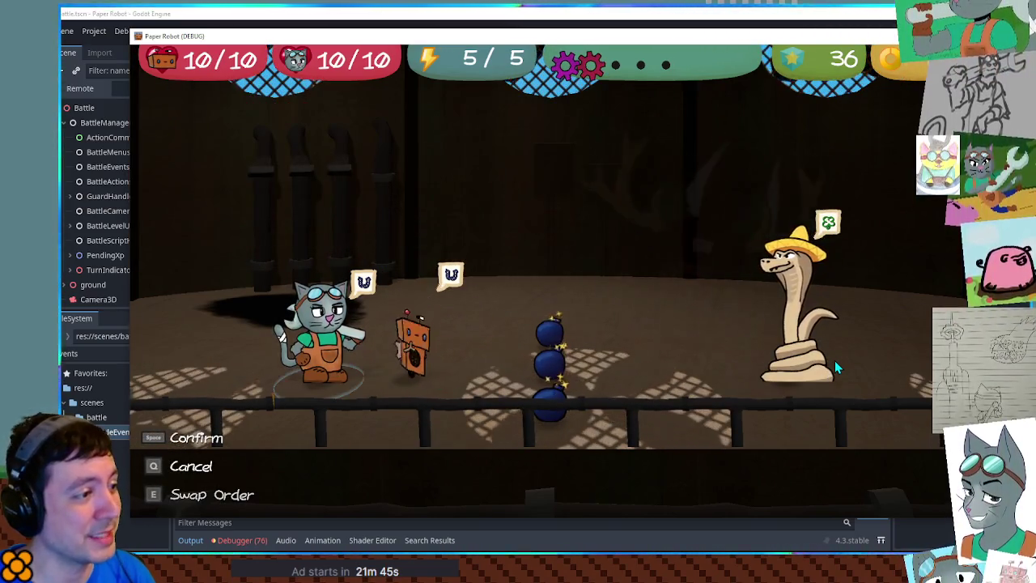
key(space)
key(space)
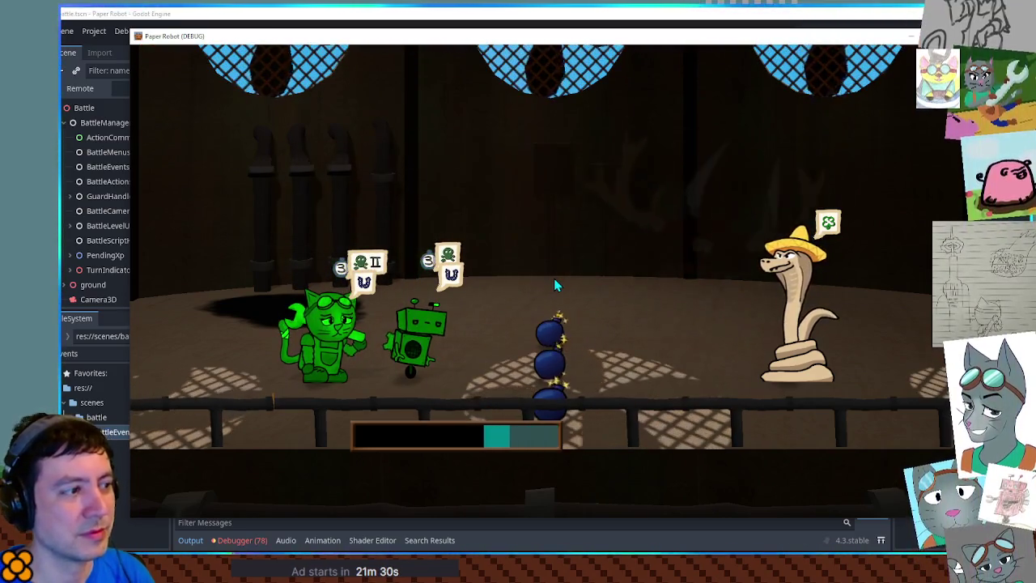
Step: Keep confirming Tactics for both party members over the following turns
key(space)
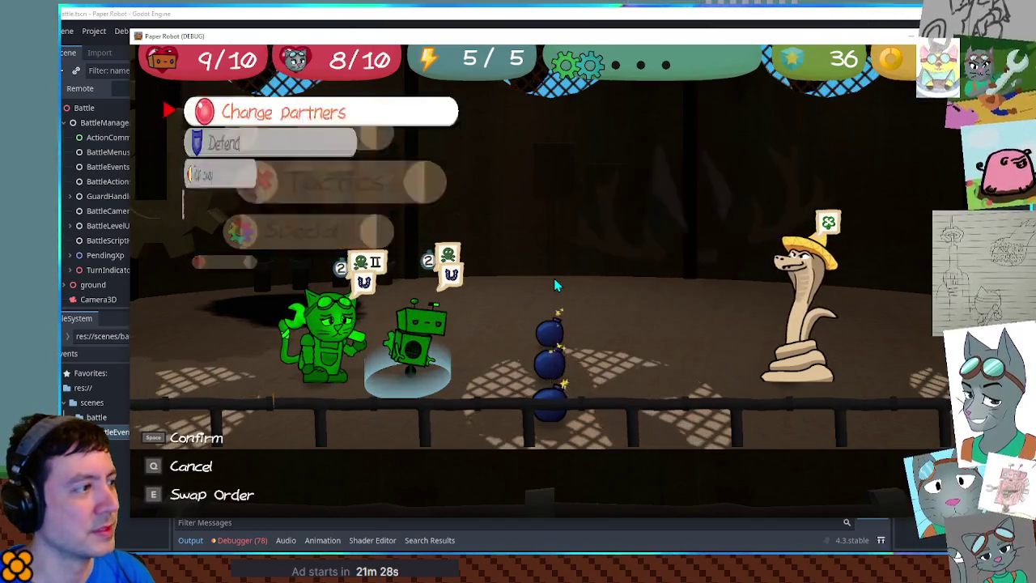
key(space)
key(space)
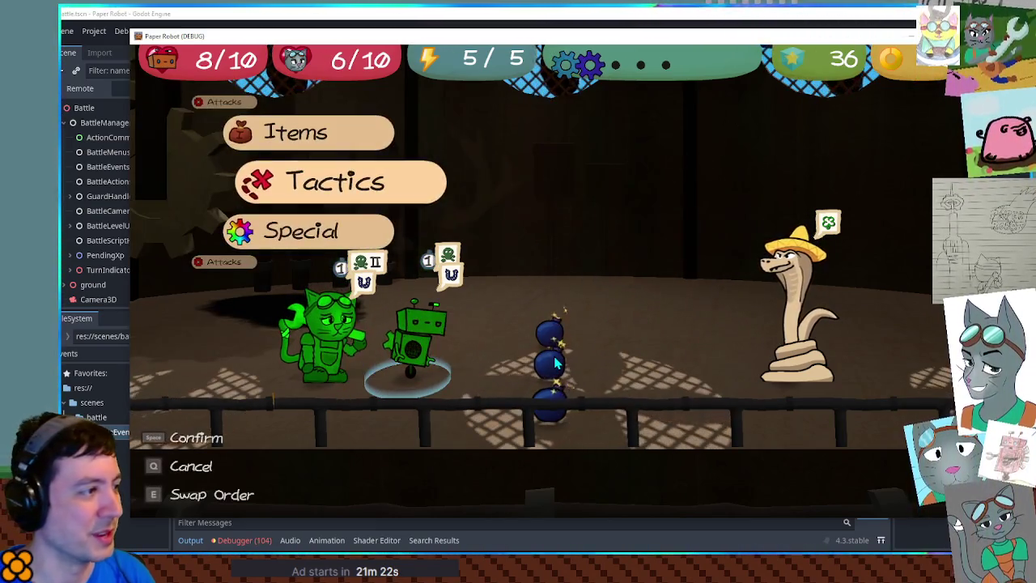
key(space)
key(space)
key(q)
key(space)
key(space)
key(space)
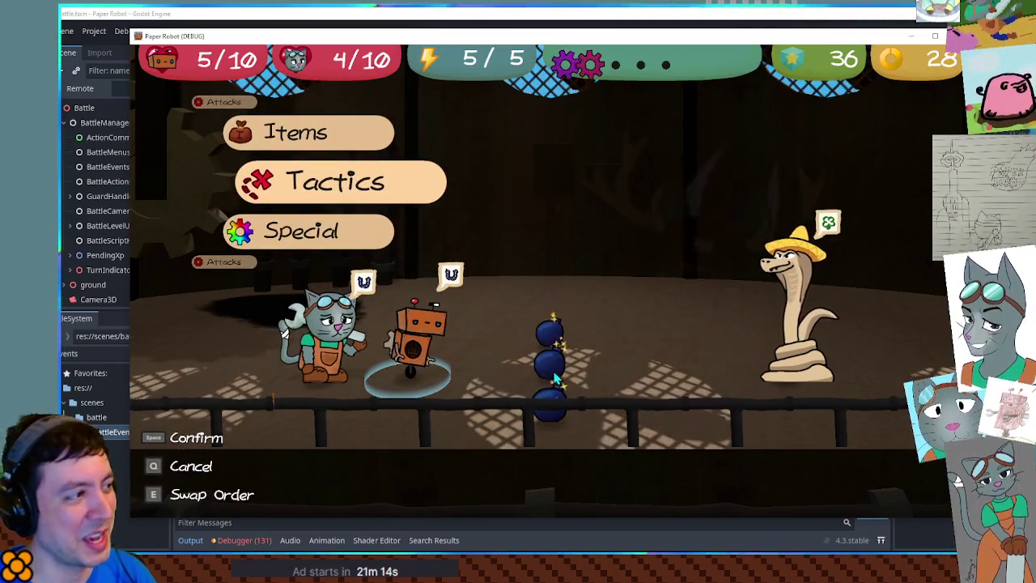
key(space)
key(space)
key(q)
key(space)
key(space)
key(space)
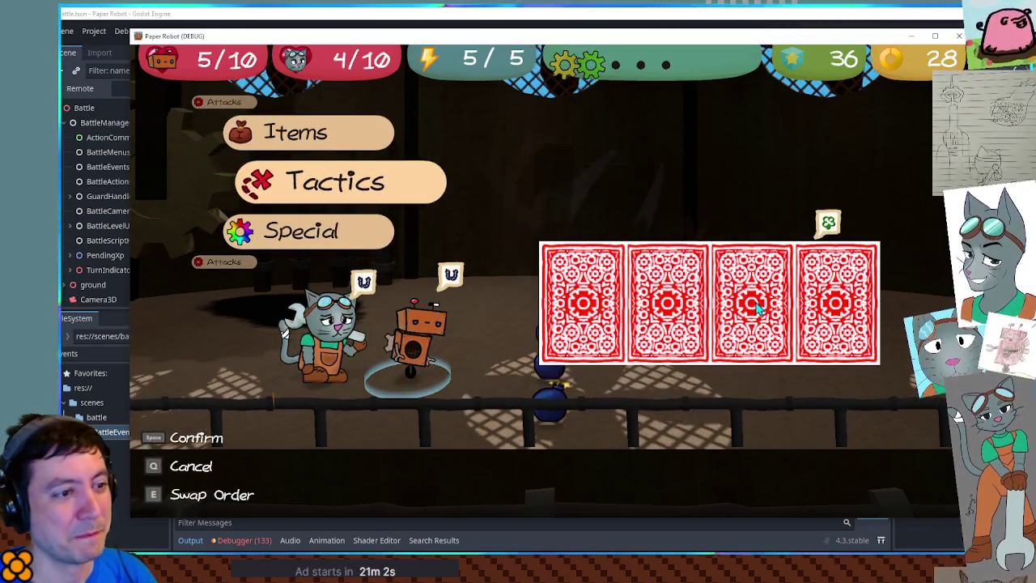
Step: Hit the third card with Gear Spin, time the presses, then stop the game with F8
key(Up)
key(Up)
key(space)
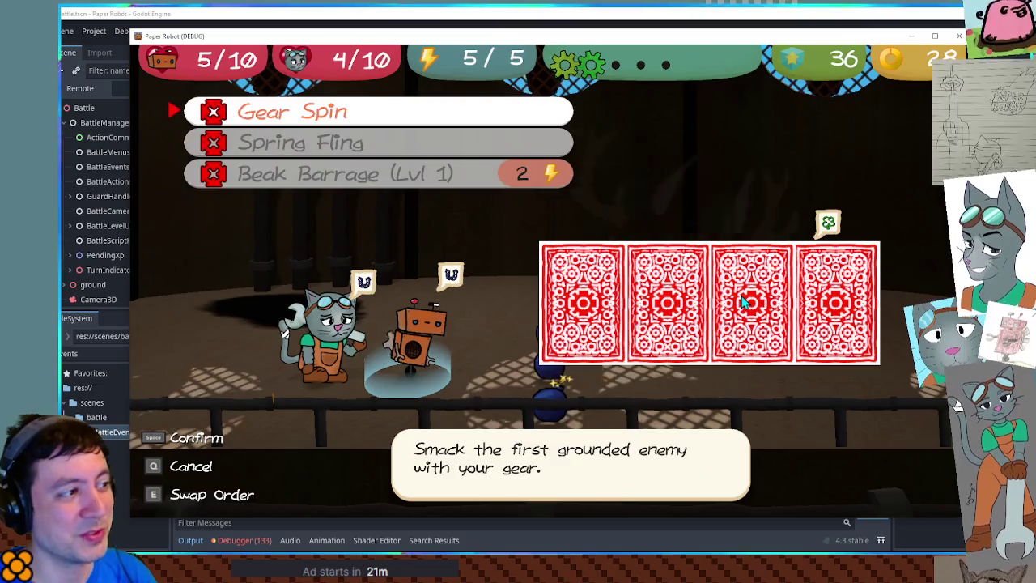
key(space)
key(Right)
key(Right)
key(Right)
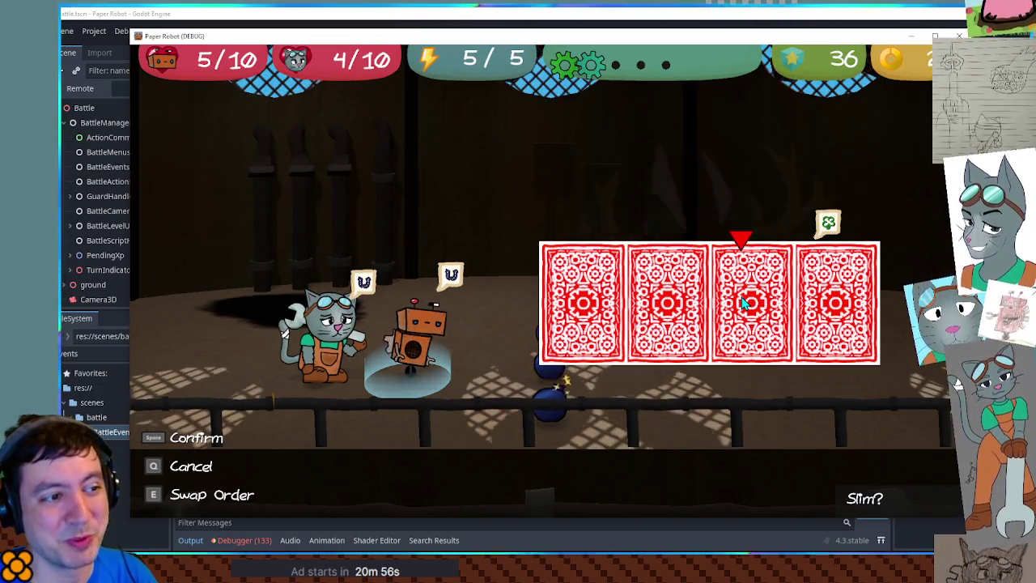
key(space)
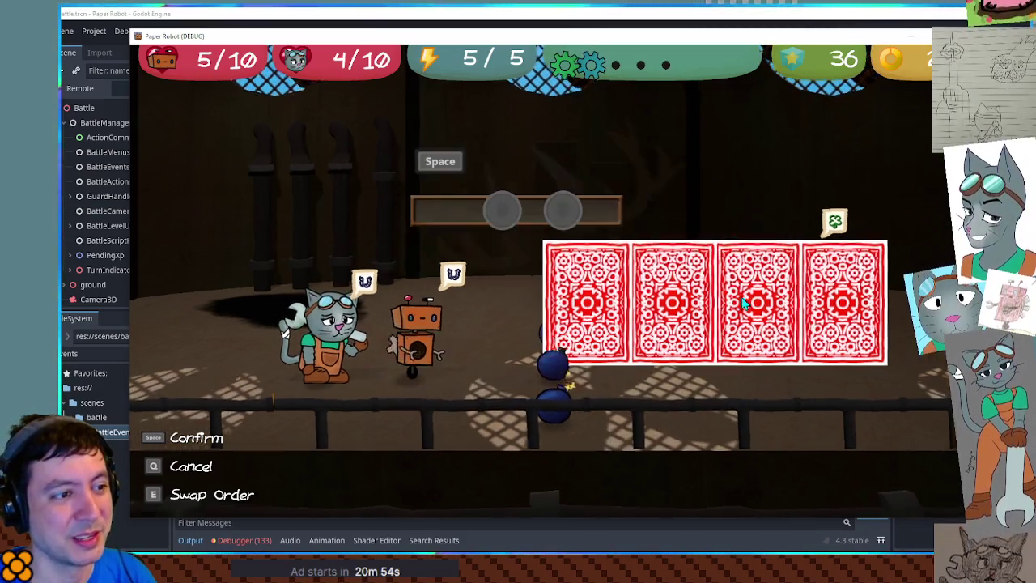
key(space)
key(space)
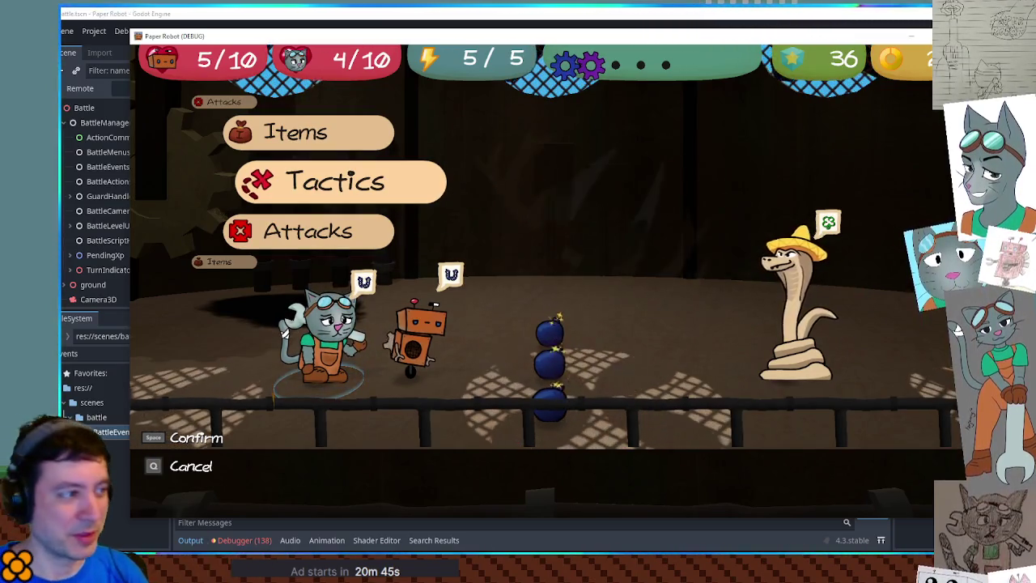
key(F8)
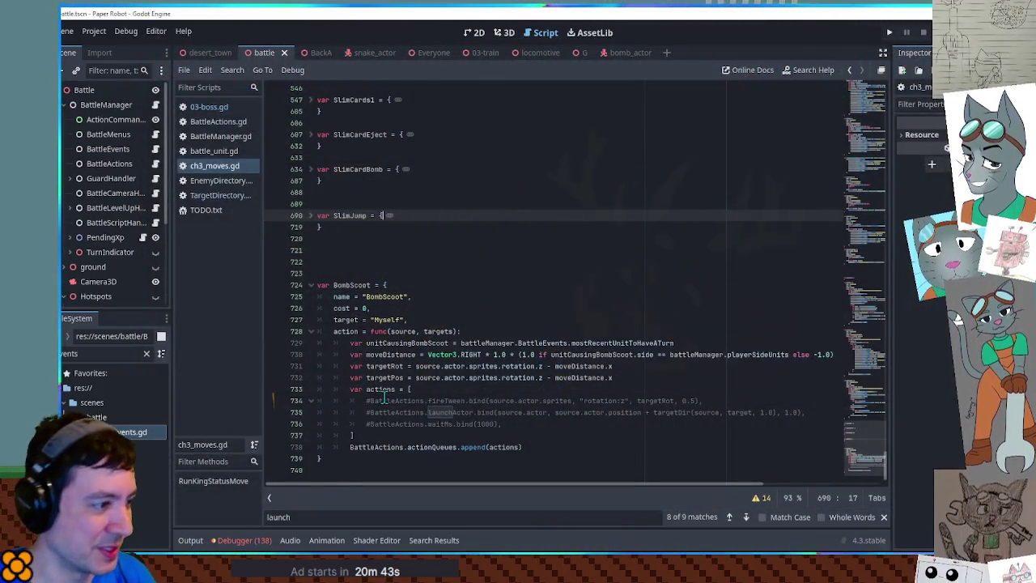
Step: Uncomment the three BombScoot action lines again
drag(362, 403, 387, 424)
key(ctrl+k)
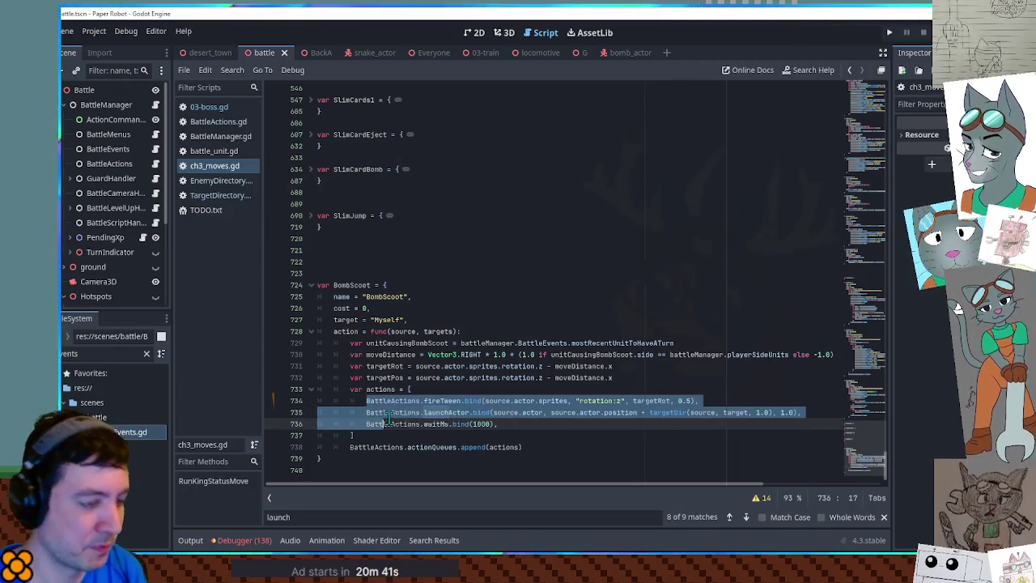
click(580, 322)
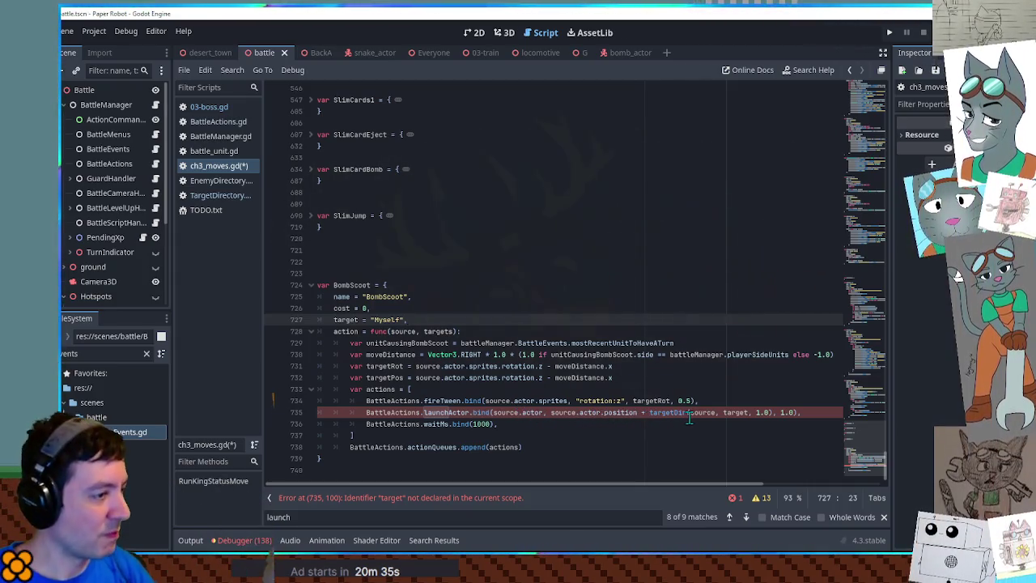
Step: Make launchActor on line 735 target targetPos, and select the tween's 0.5 duration
double_click(378, 378)
key(ctrl+c)
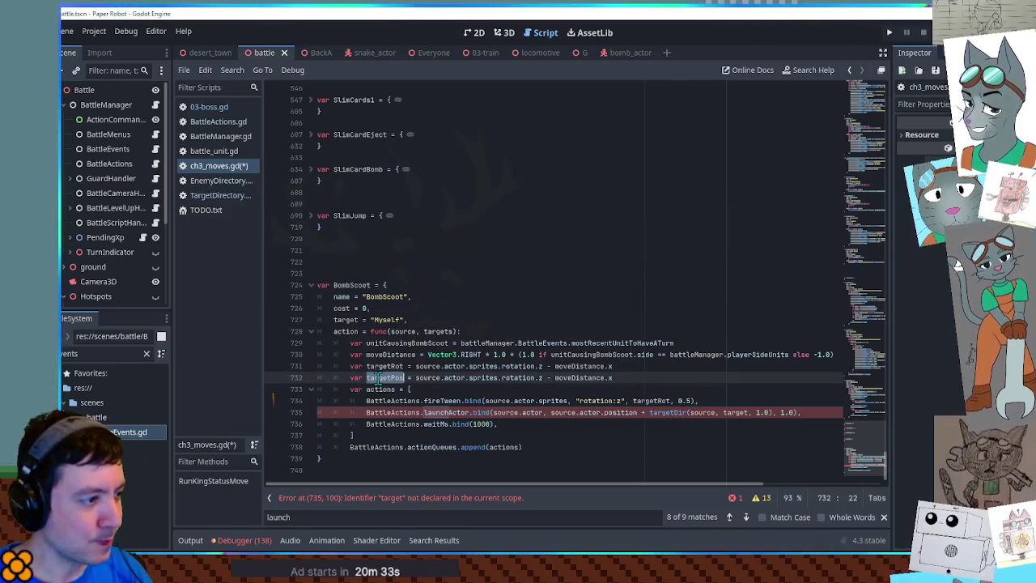
drag(551, 413, 745, 412)
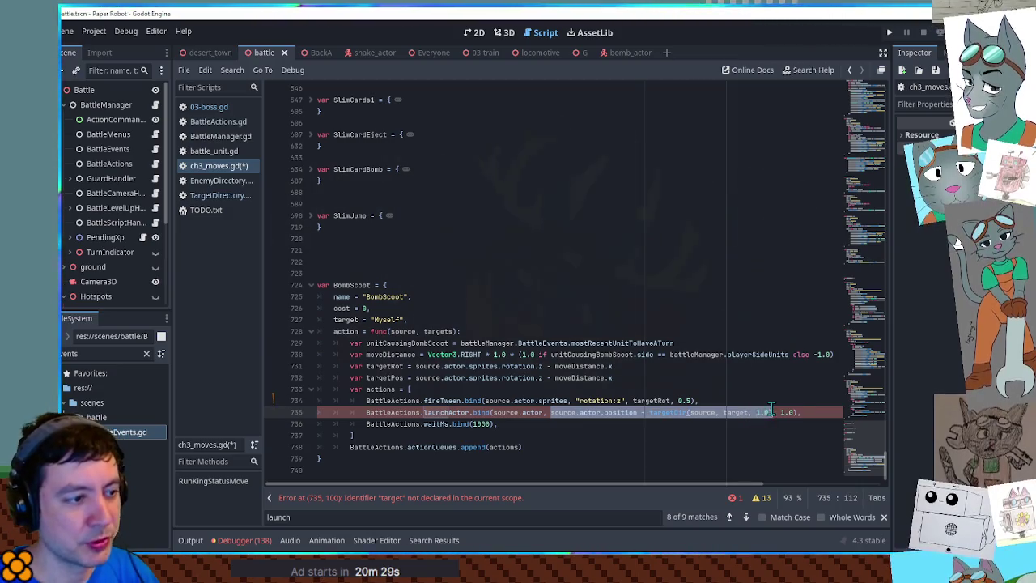
key(ctrl+v)
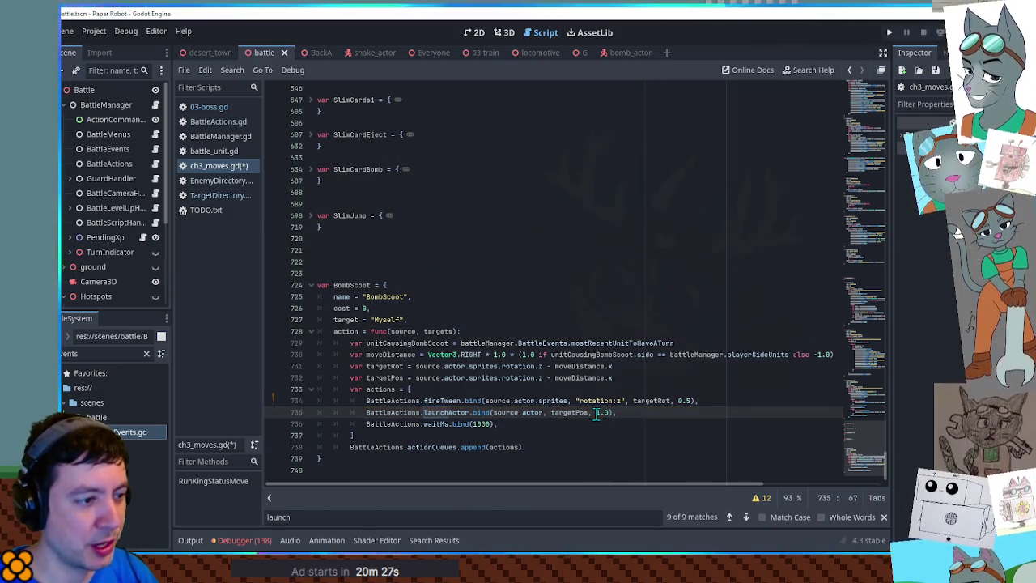
double_click(681, 400)
text(1.0,)
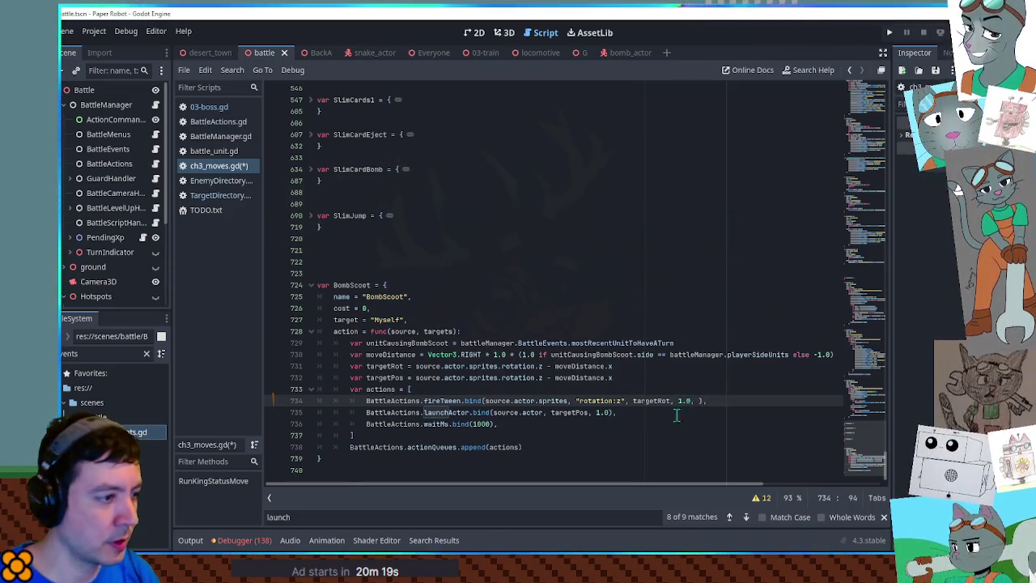
Step: Look up fireTween's parameters and its default Tween.TRANS_LINEAR transition in BattleActions.gd
click(218, 121)
key(ctrl+shift+f)
click(629, 324)
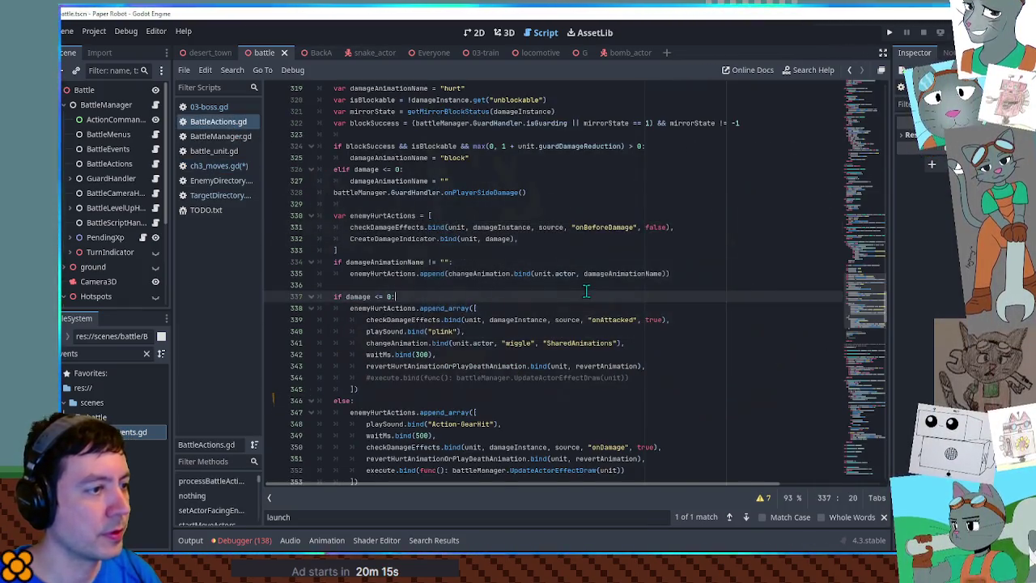
key(ctrl+f)
text(fireTween)
drag(684, 285, 739, 285)
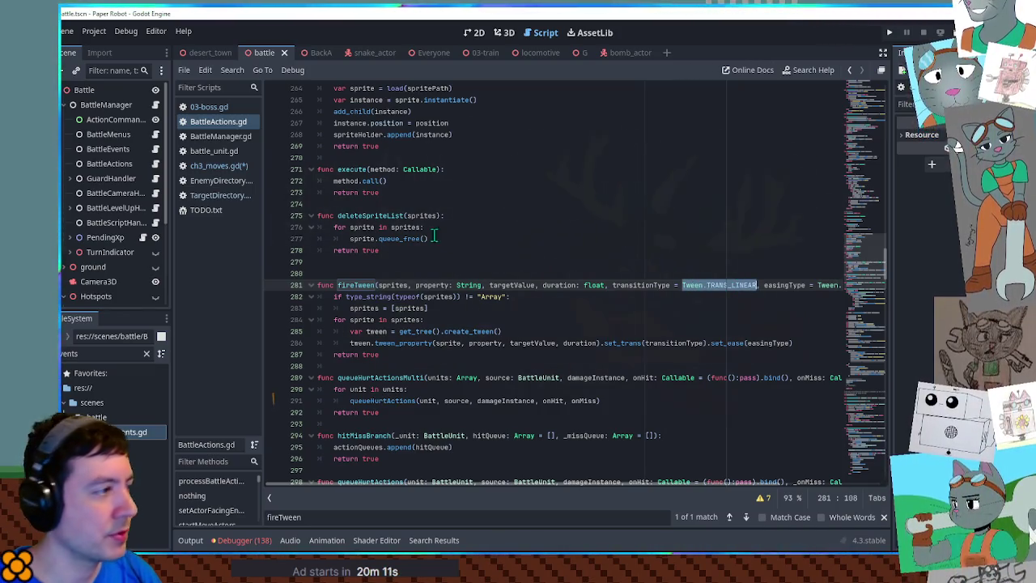
Step: Add Tween.TRANS_QUAD, Tween.EASE_IN to the BombScoot rotation tween on line 734
click(221, 167)
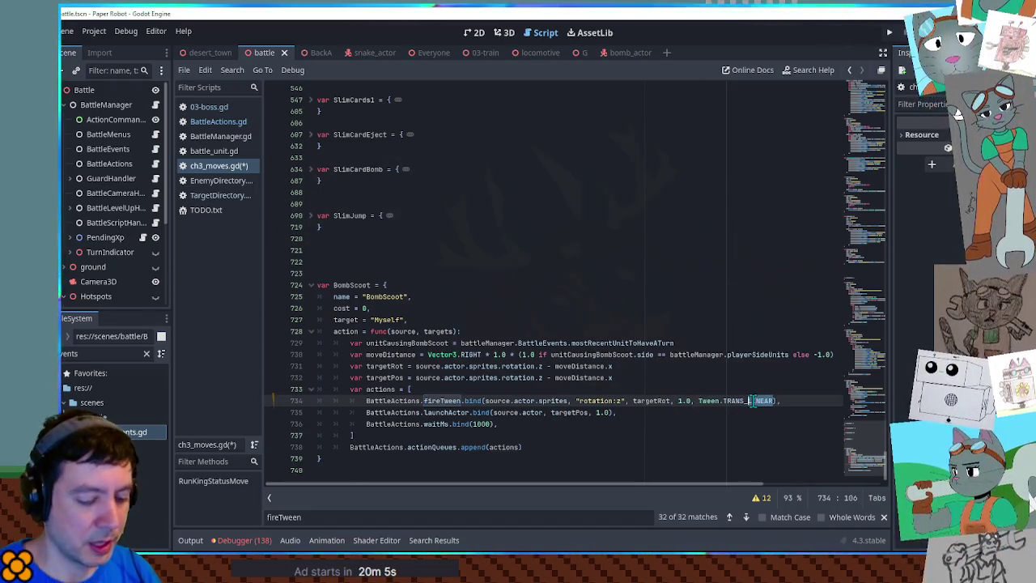
text(UAD, Tween)
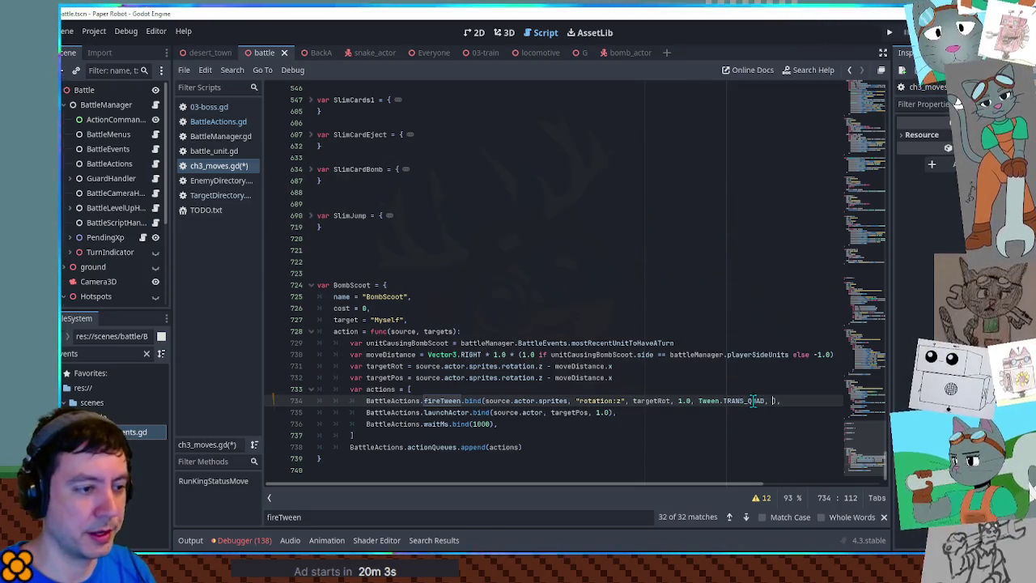
text(.EAS)
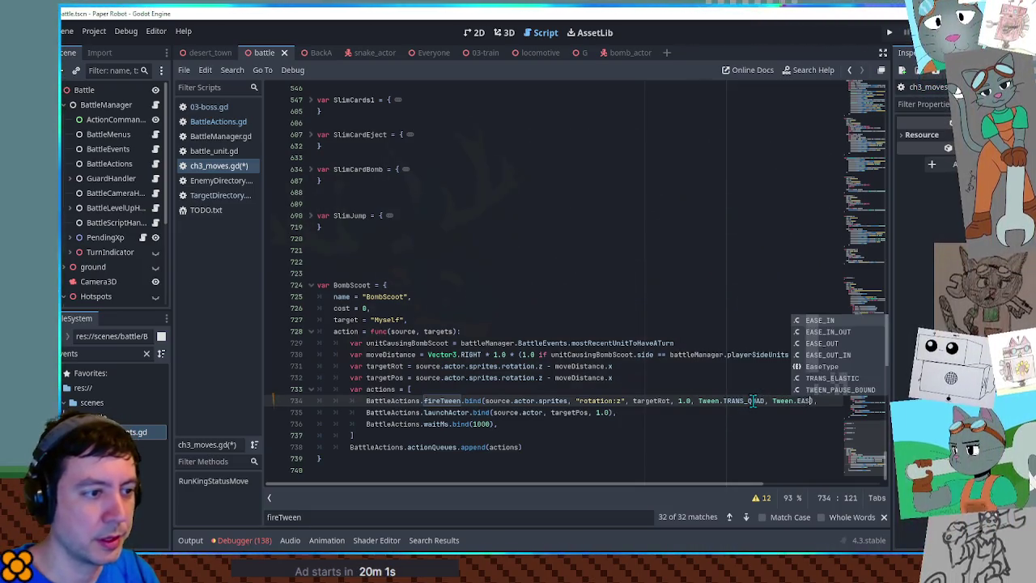
key(Down)
key(Down)
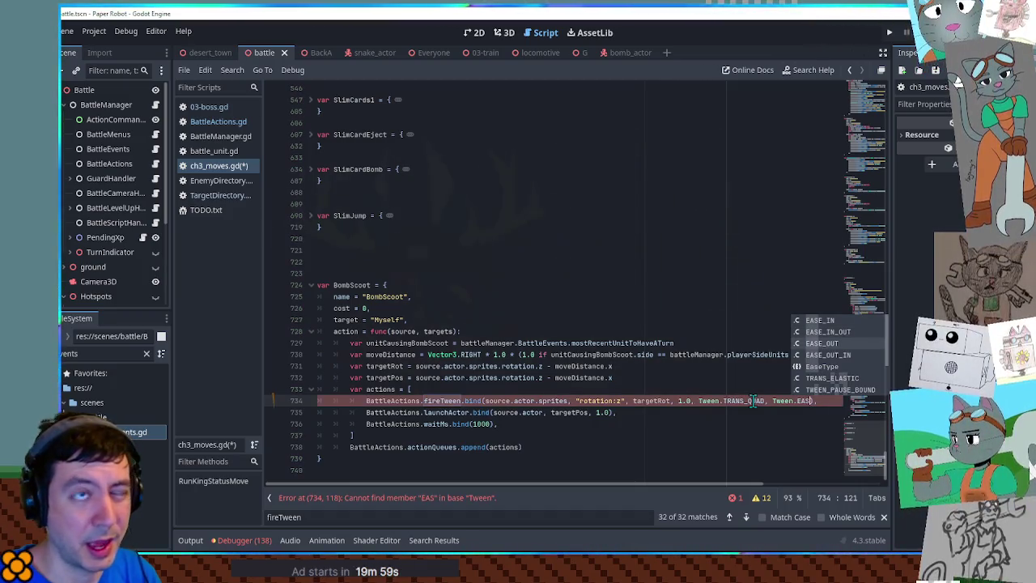
key(Return)
key(Home)
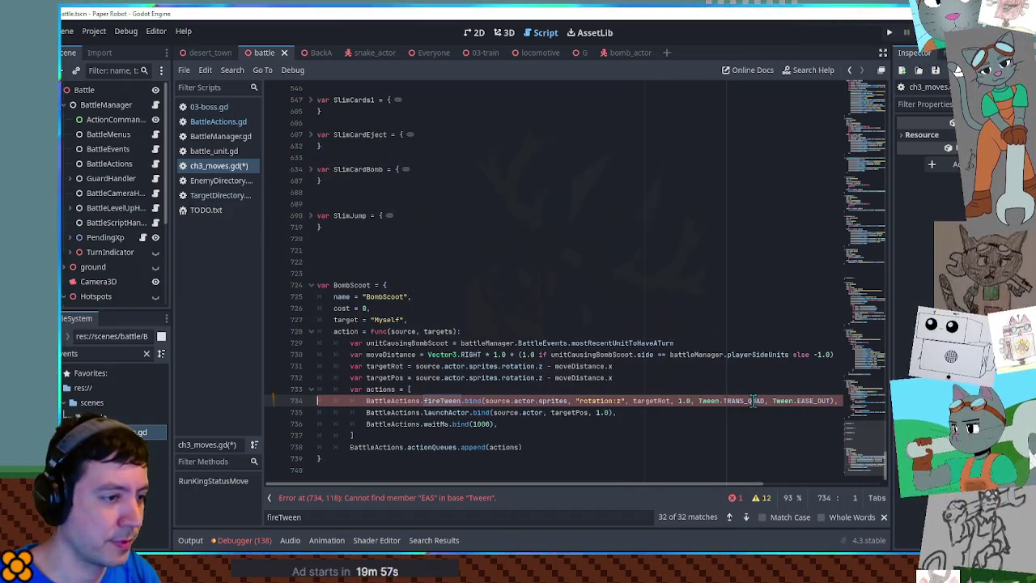
key(End)
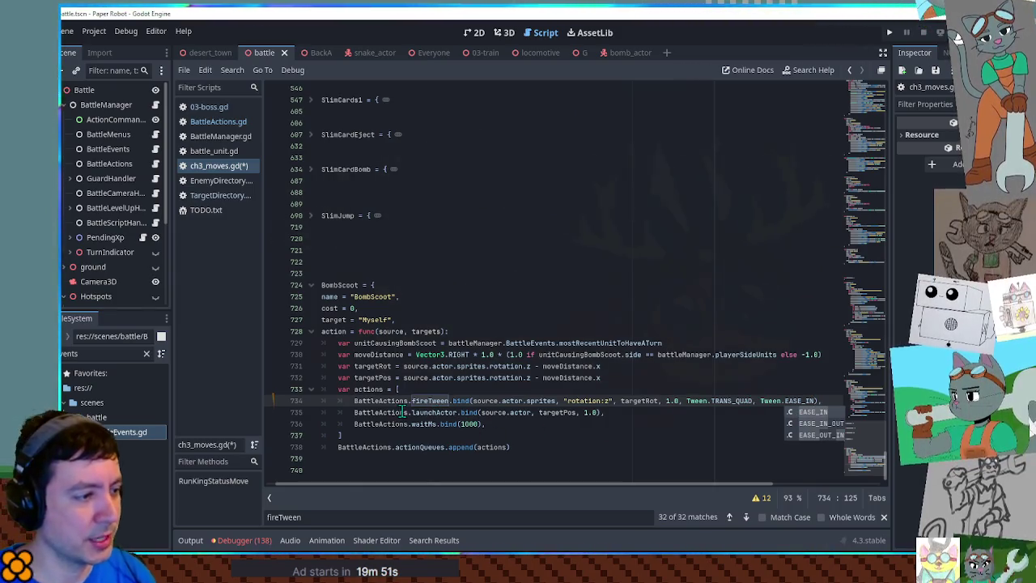
key(Escape)
Step: Save ch3_moves.gd and run the game with F5
key(Up)
key(Up)
key(ctrl+s)
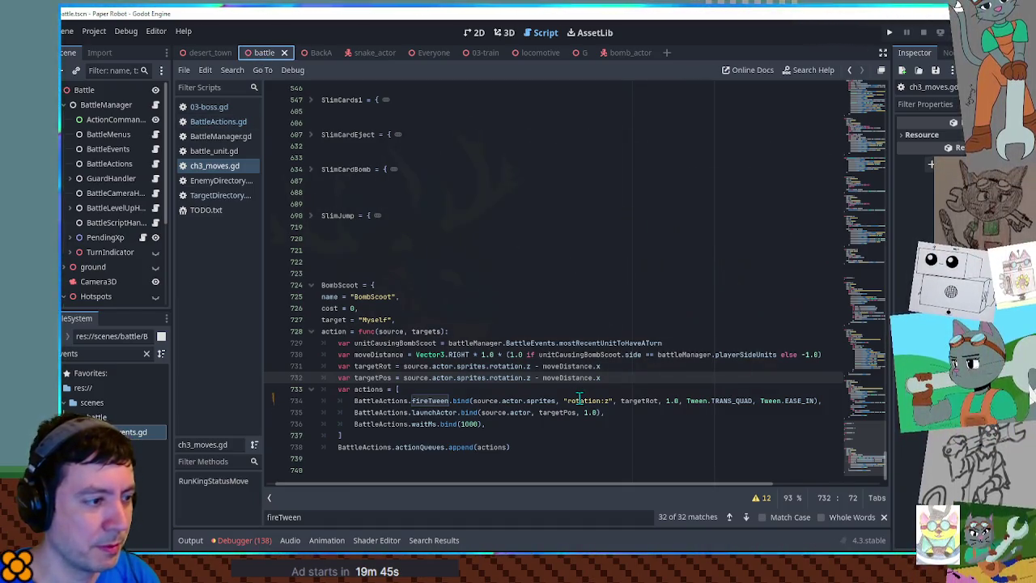
click(494, 424)
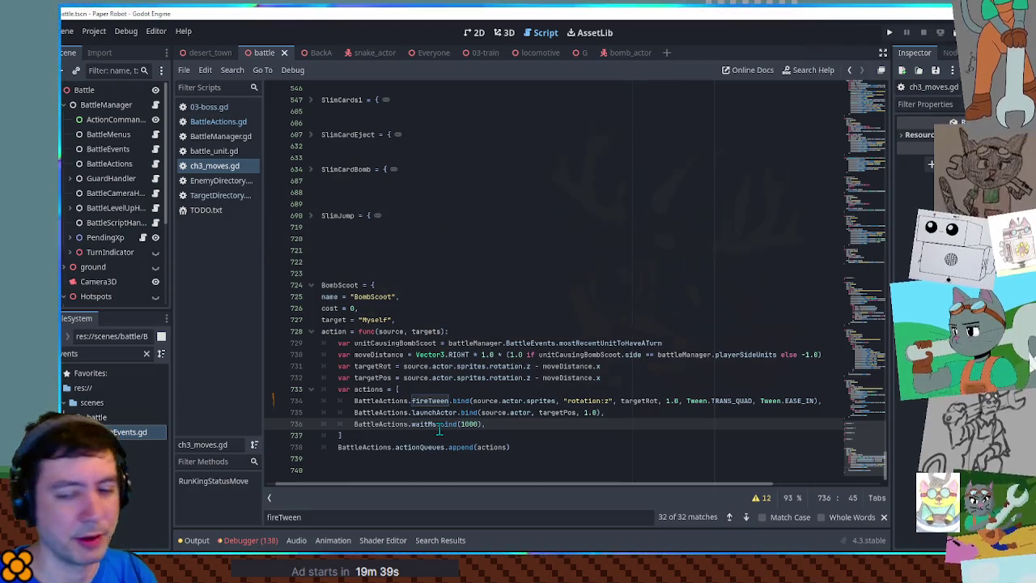
key(F5)
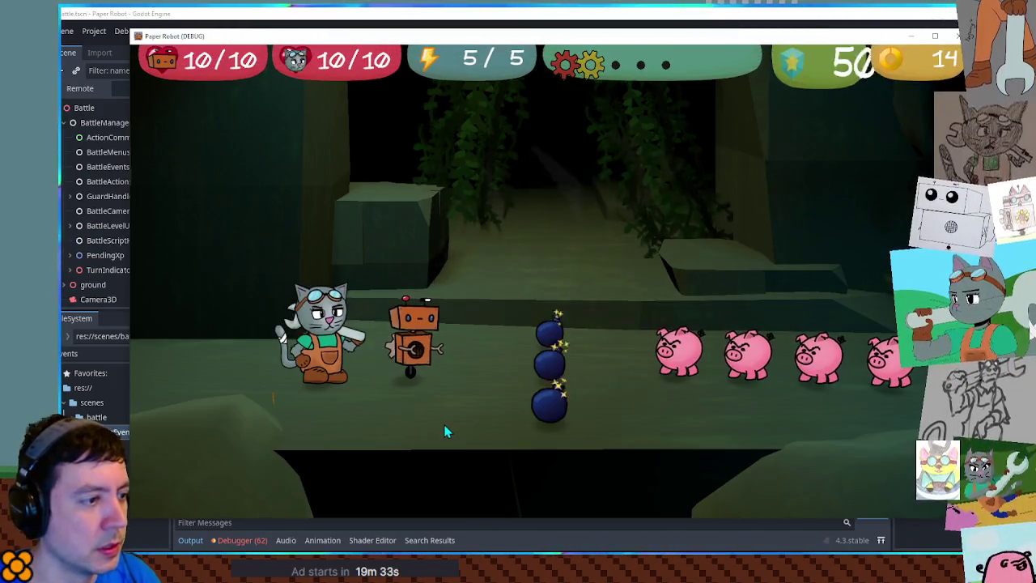
Step: Inspect the launchActor crash in the debugger and find the BombScoot lines in ch3_moves.gd
key(space)
key(space)
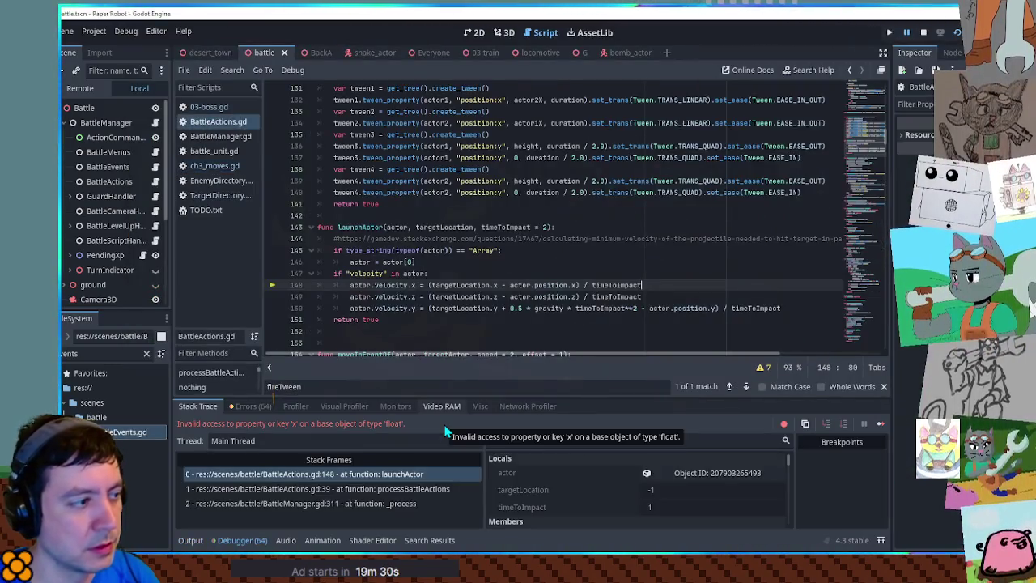
double_click(362, 227)
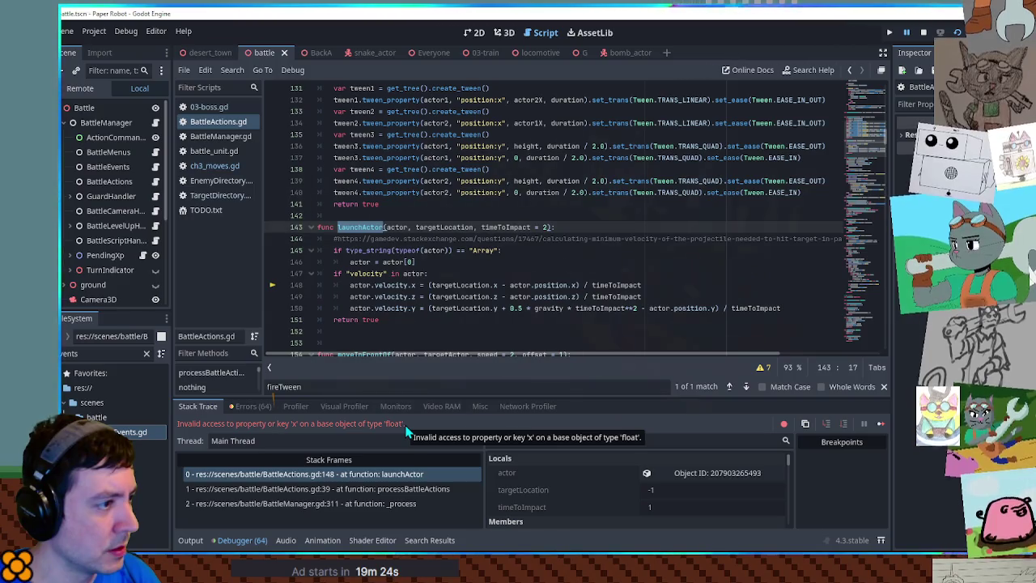
click(217, 166)
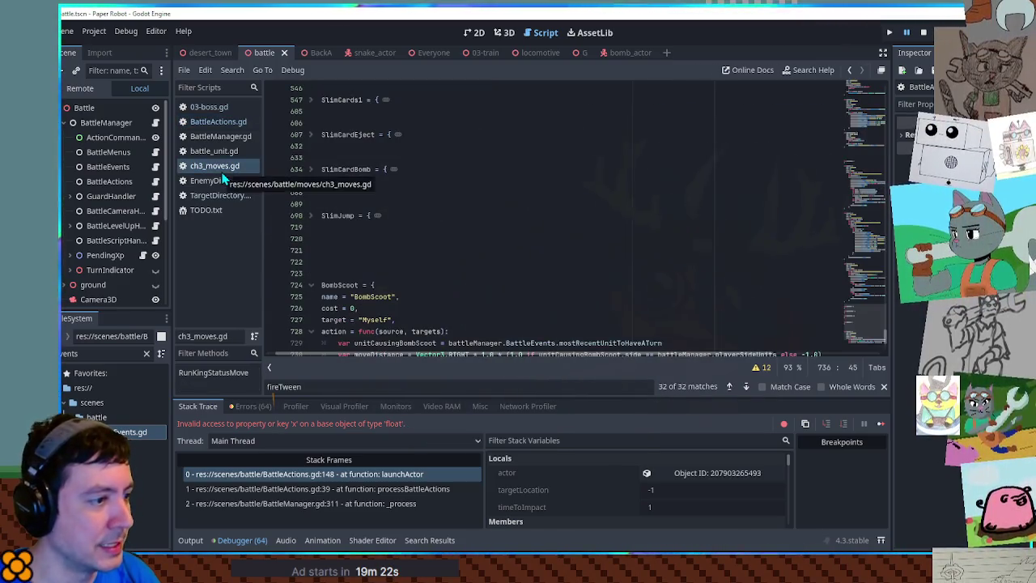
scroll(702, 206, down, 4)
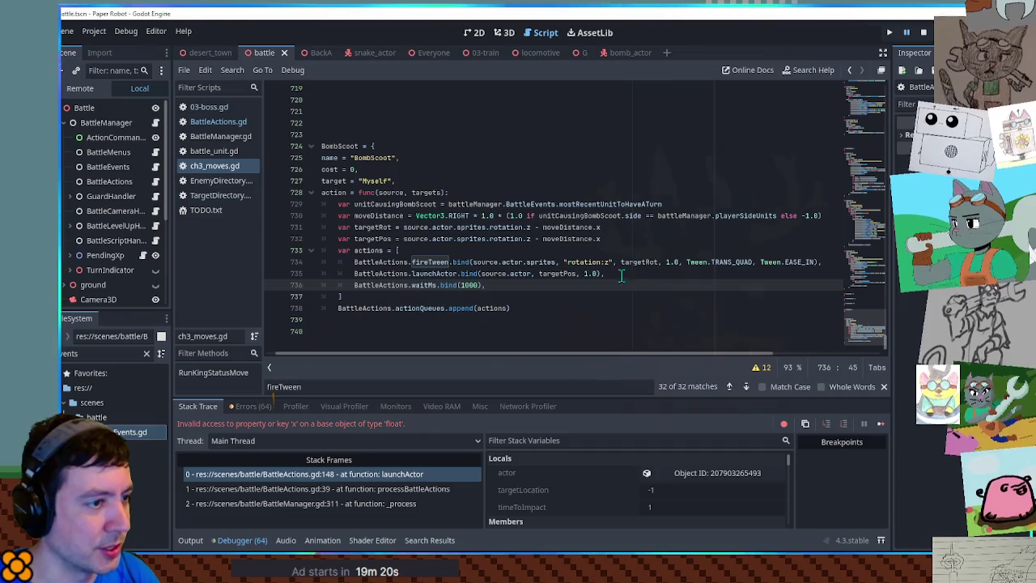
click(643, 262)
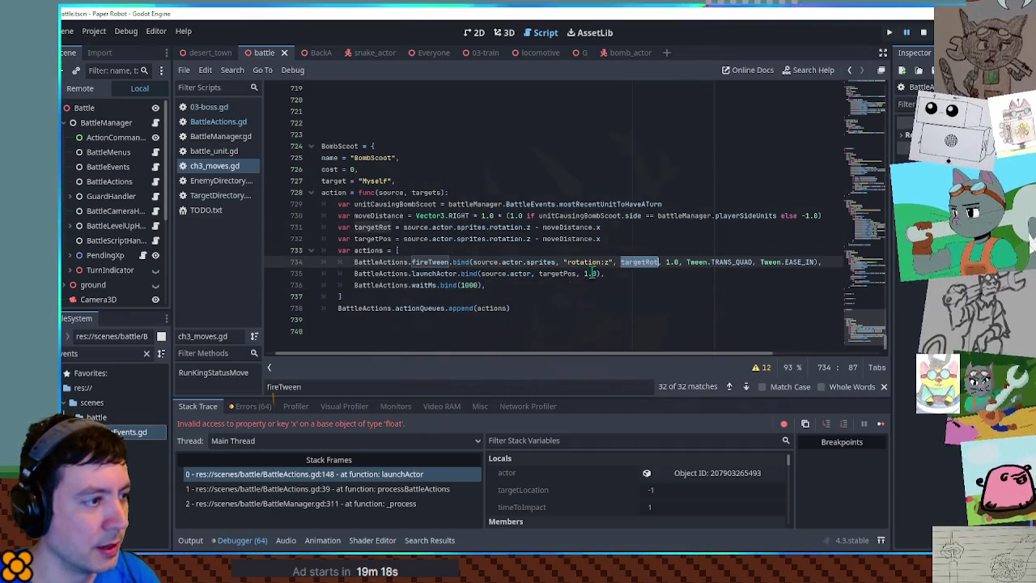
click(438, 276)
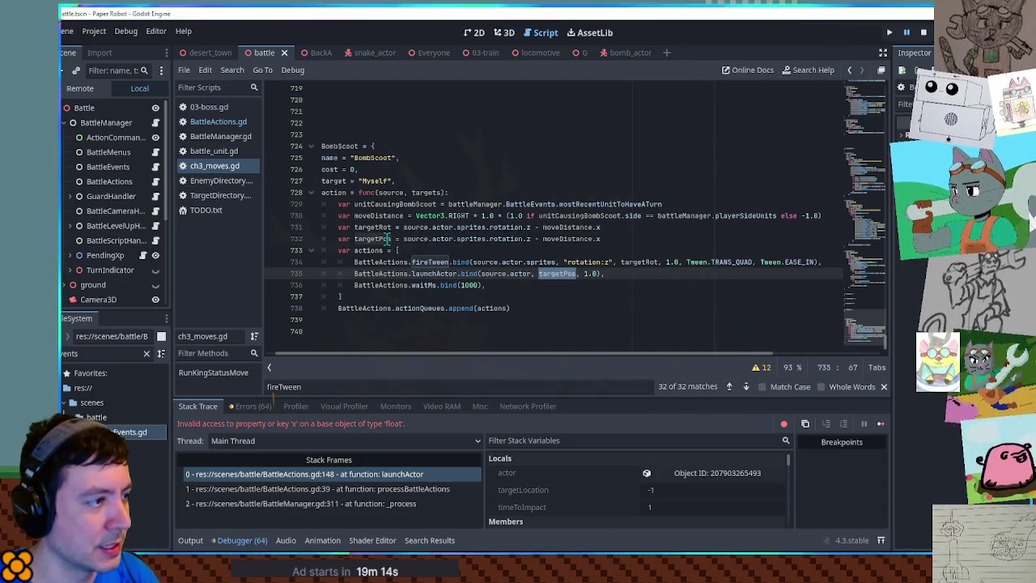
Step: Change targetPos to source.actor.position + moveDistance, then stop and rerun the game
click(377, 216)
drag(457, 239, 602, 239)
text(pos)
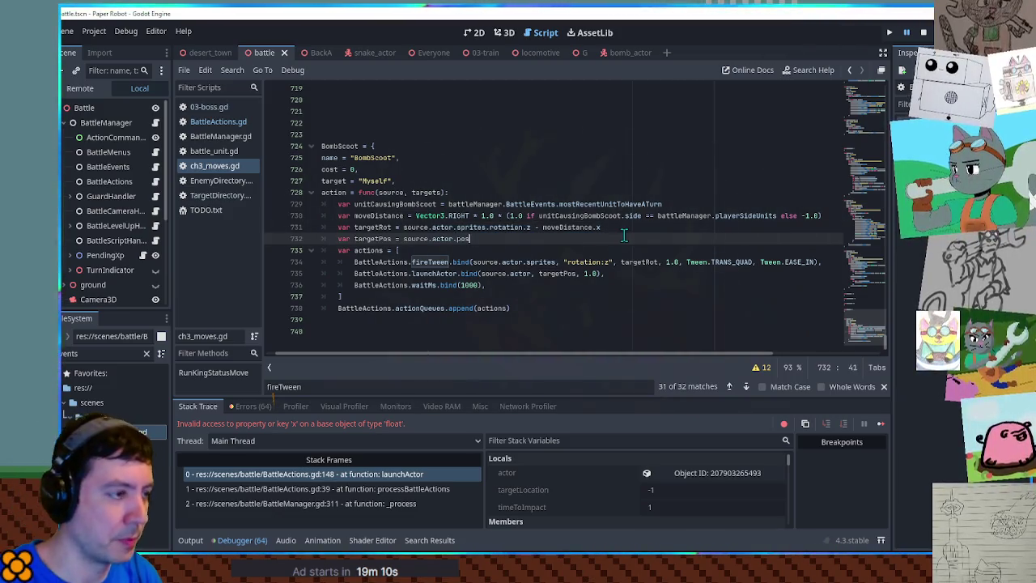
text(ition + )
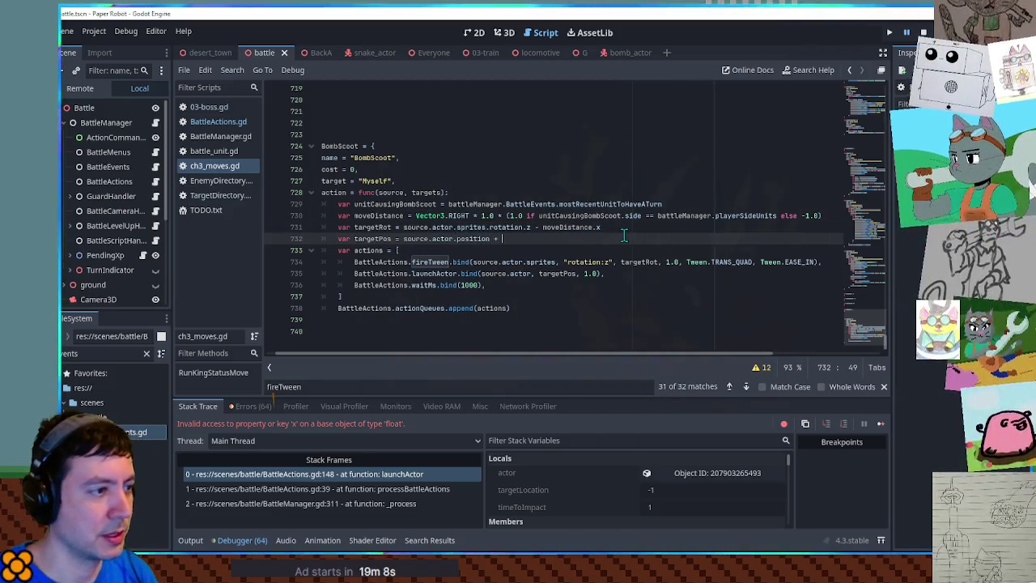
text(moveDistance)
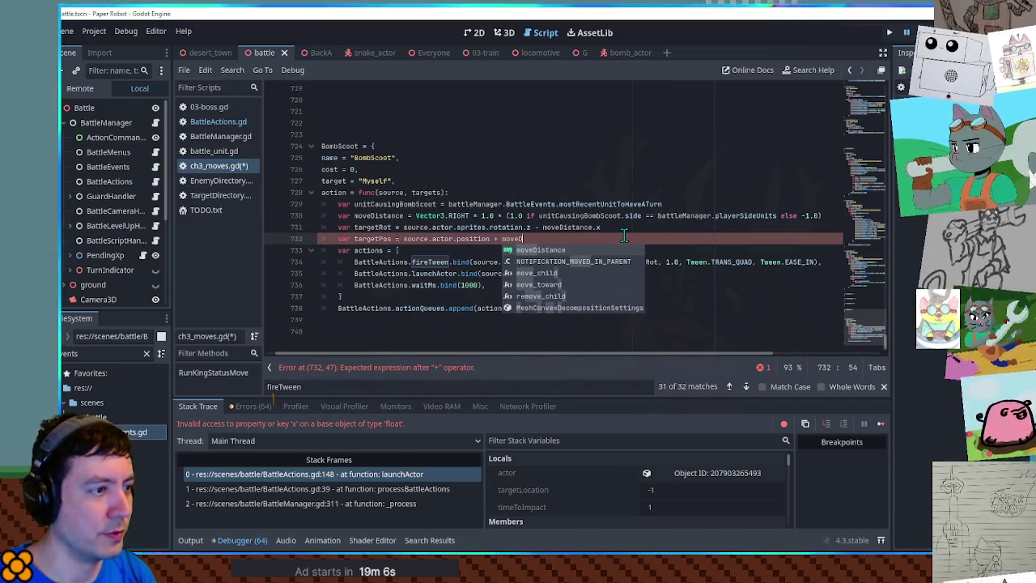
double_click(378, 239)
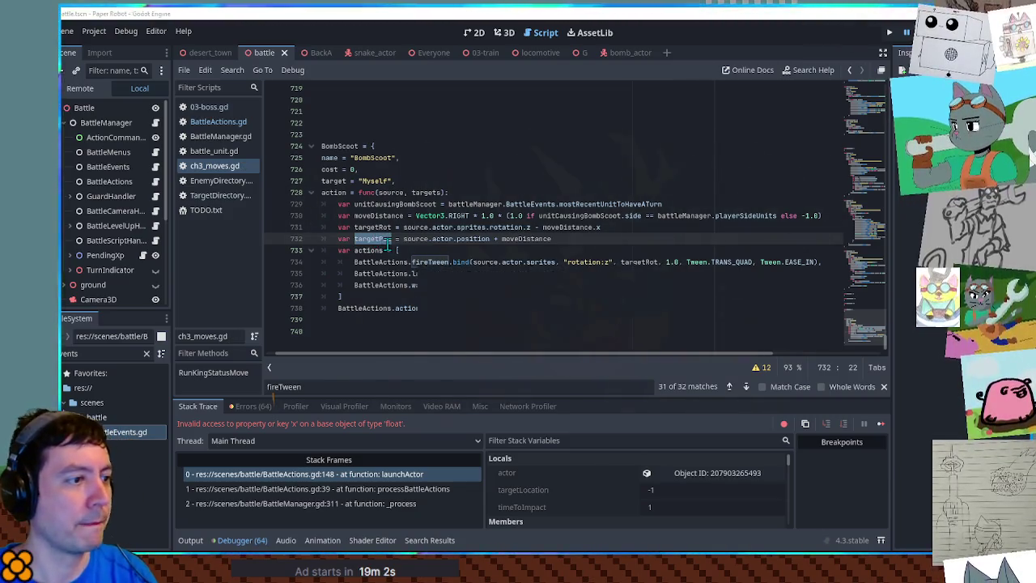
key(F8)
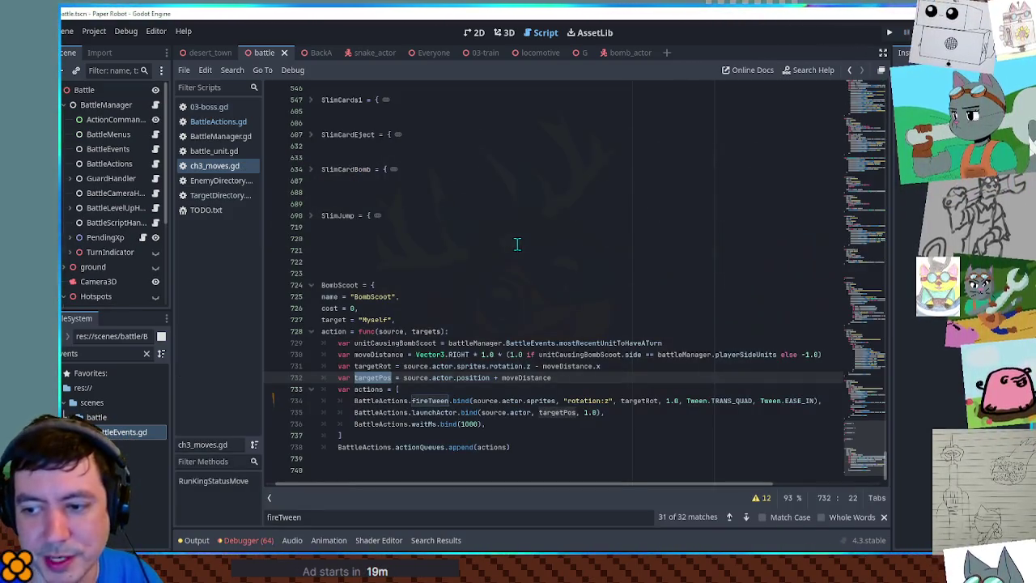
key(F5)
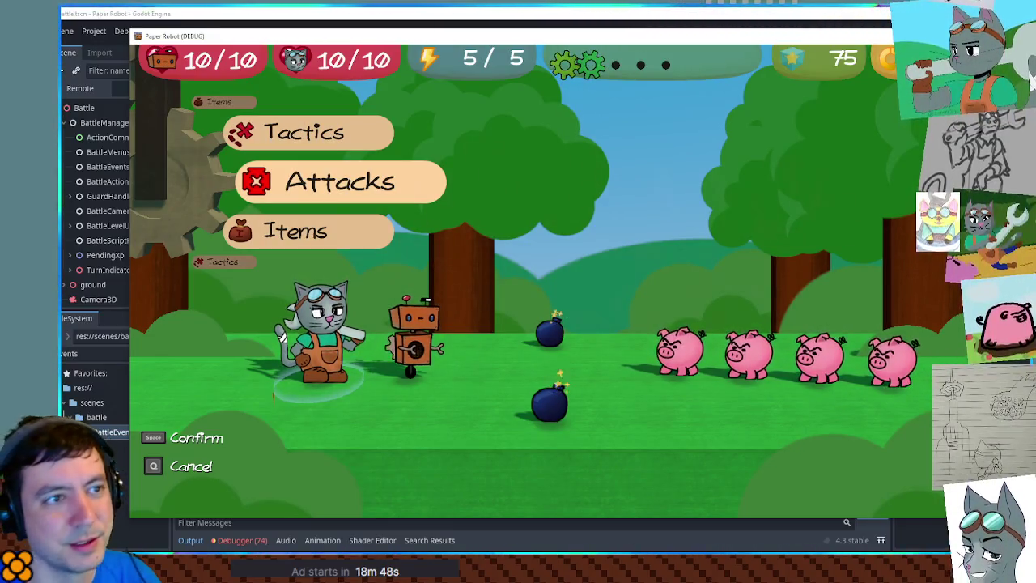
Step: Stop the game and turn a duplicated waitMs line into a setFlag(source.actor, ...) call
key(F8)
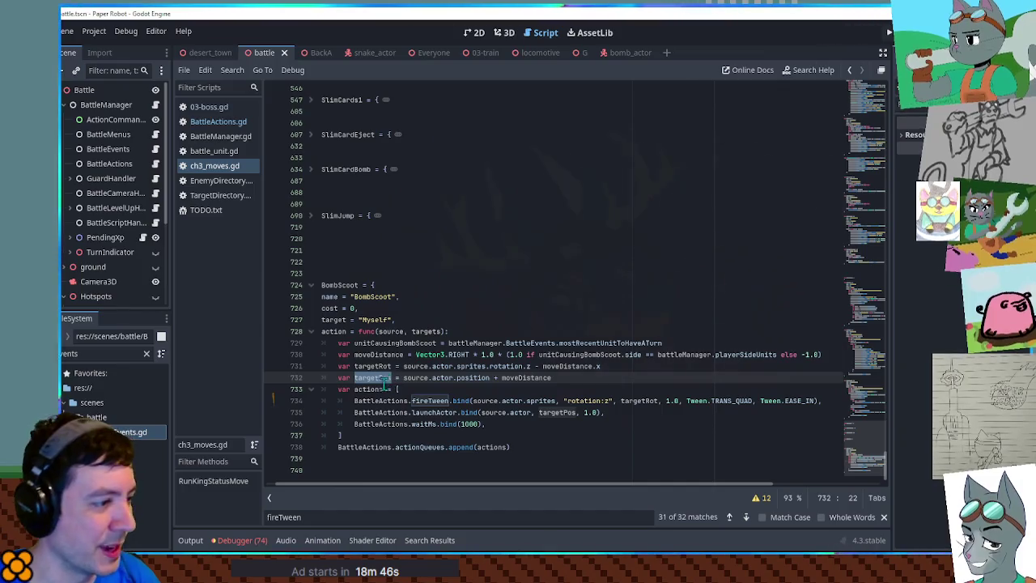
click(494, 424)
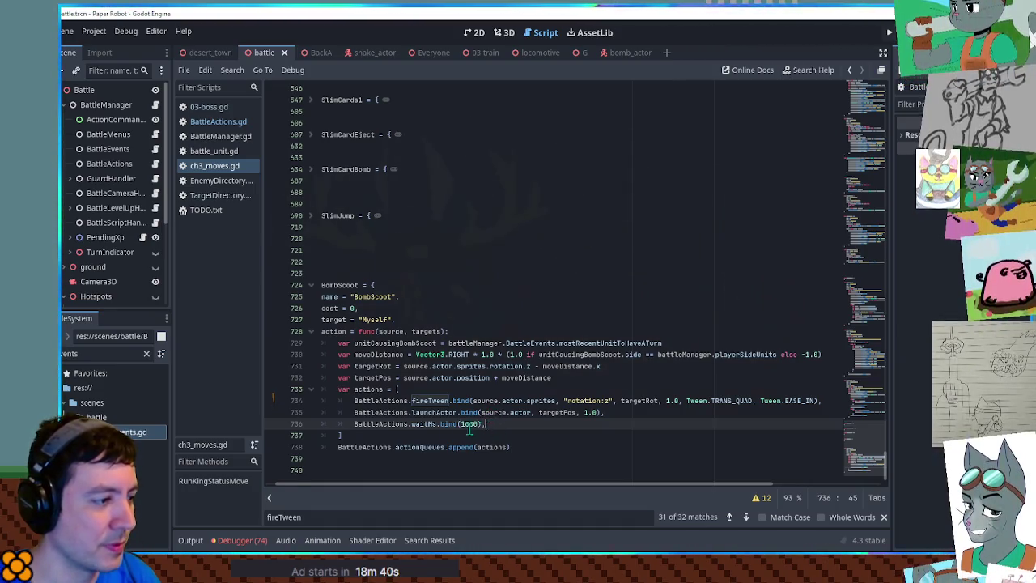
key(ctrl+shift+d)
double_click(423, 436)
text(setFlag)
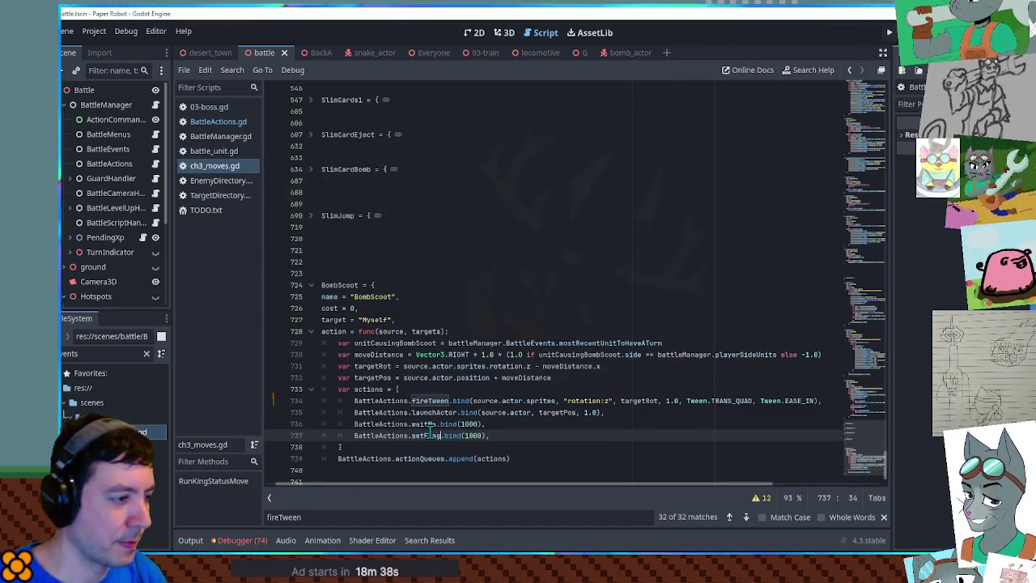
click(492, 412)
drag(475, 413, 532, 412)
key(ctrl+c)
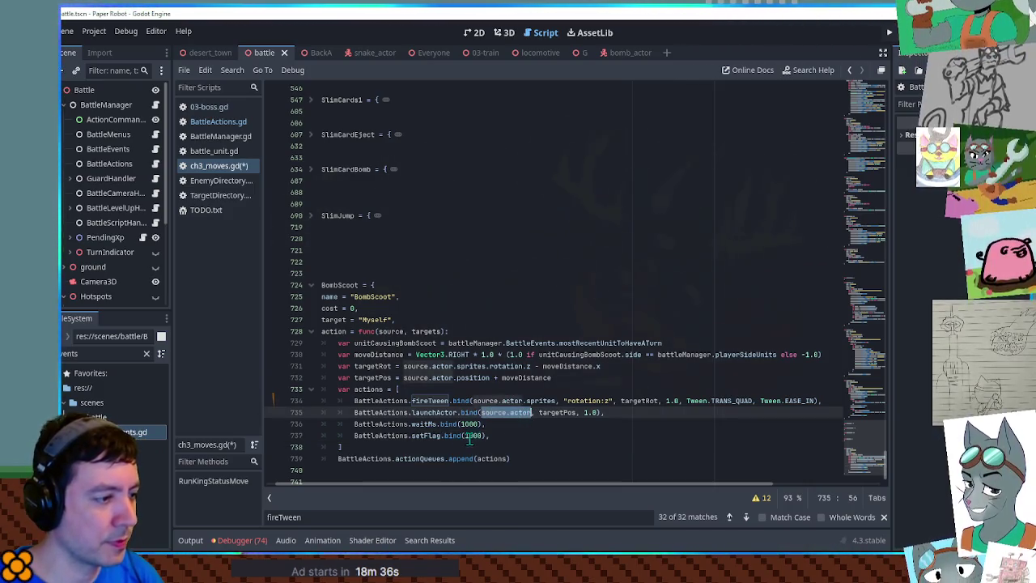
double_click(468, 436)
key(ctrl+v)
text(, ")
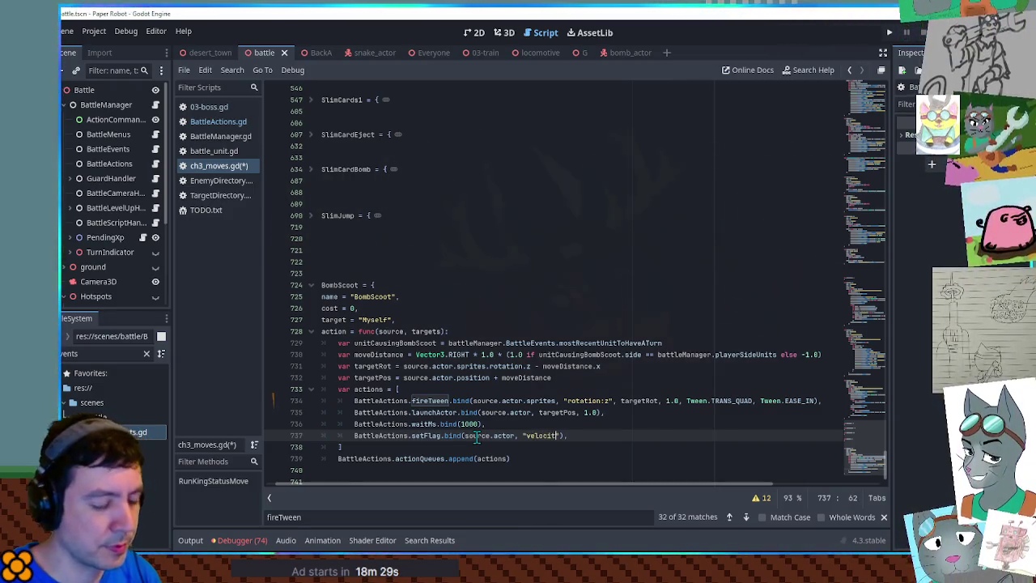
text(y)
Step: Copy SlimJump's velocity-reset setFlag into BombScoot so velocity resets to Vector3.ZERO
key(ctrl+f)
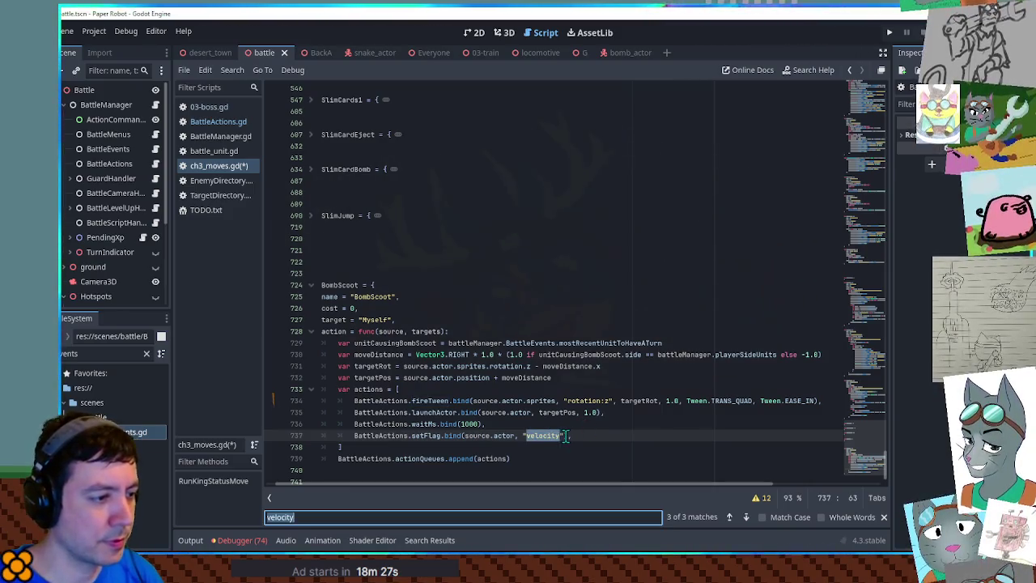
click(730, 518)
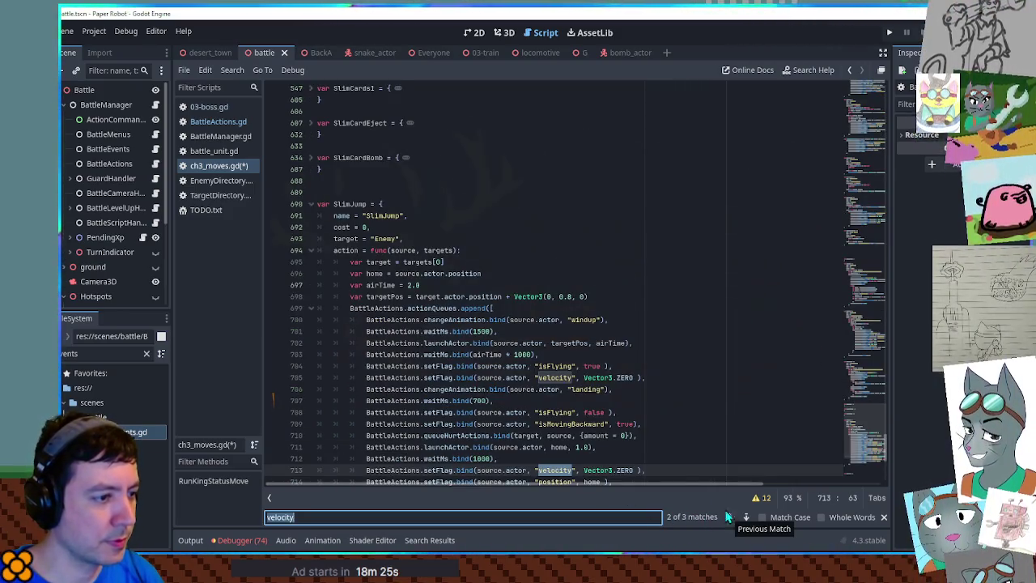
drag(651, 377, 654, 365)
key(ctrl+c)
scroll(873, 481, down, 10)
click(626, 413)
key(ctrl+v)
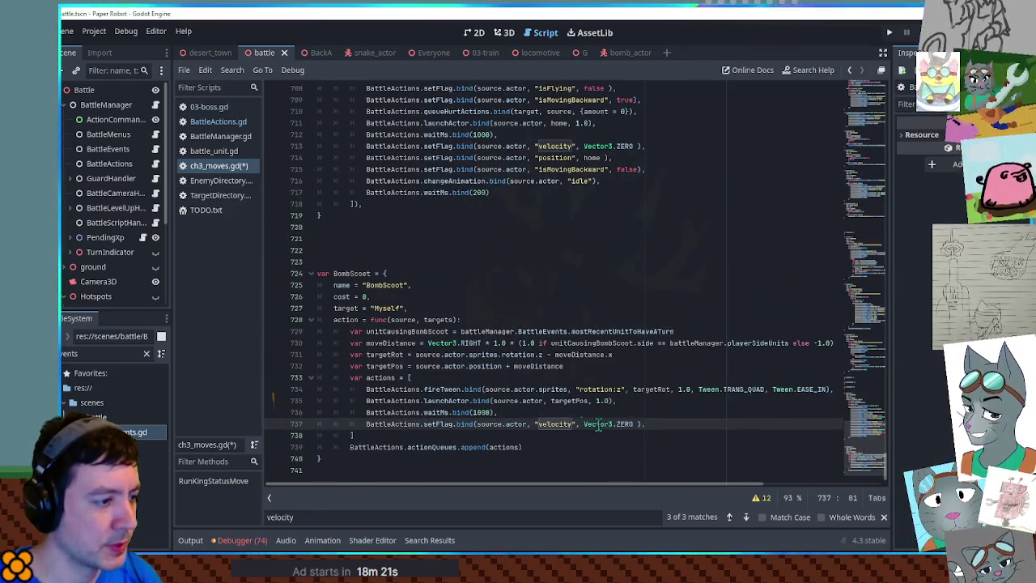
Step: Save ch3_moves.gd and launch the game with F5
key(ctrl+s)
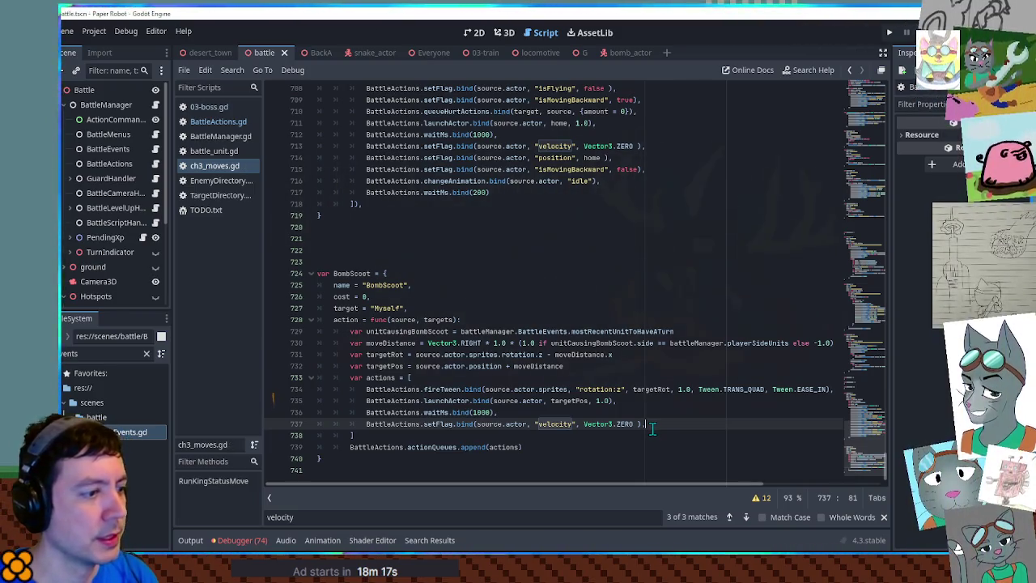
key(ctrl+s)
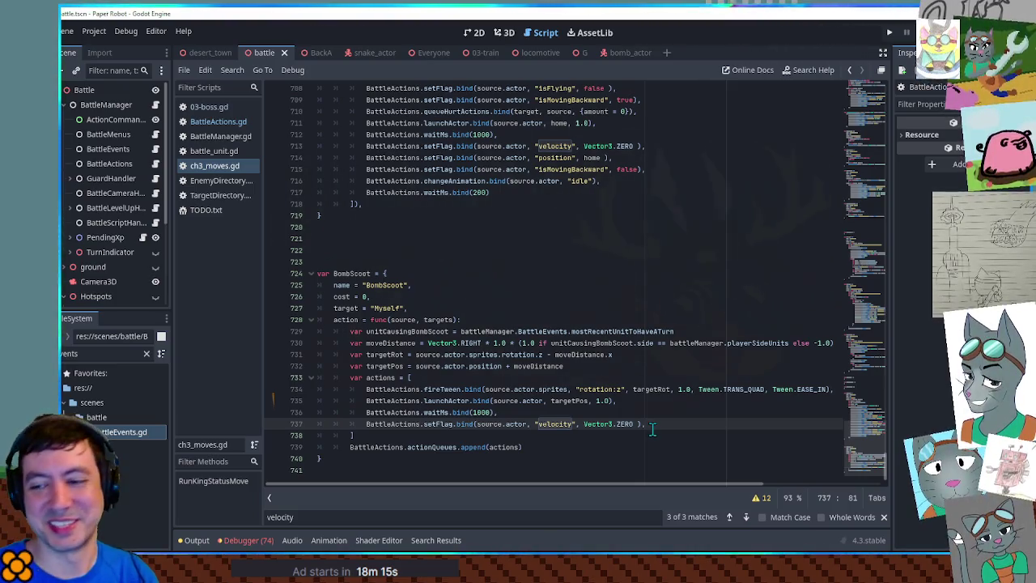
key(F5)
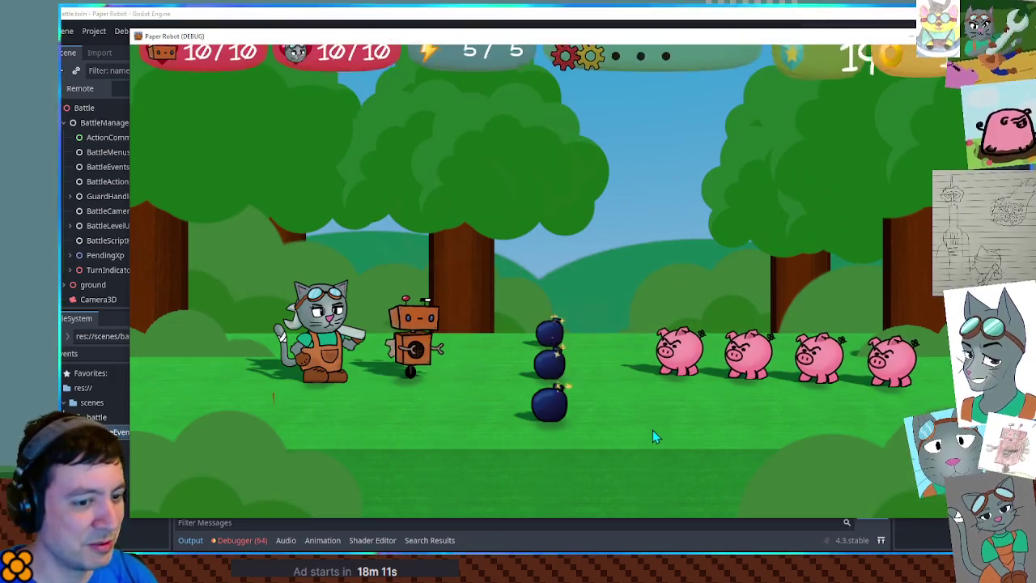
Step: Use Gear Spin on the first pig, then close the game
key(space)
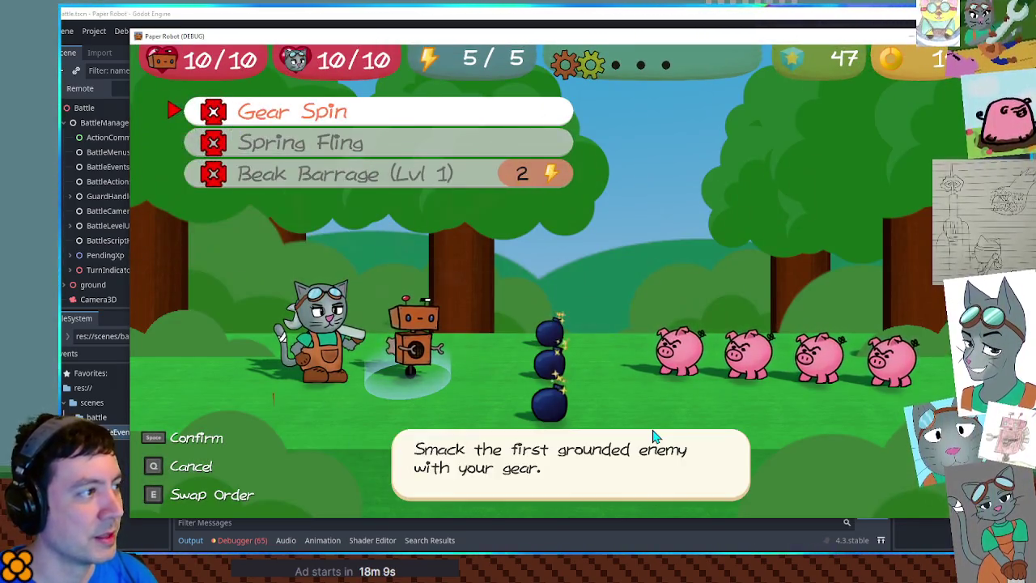
key(space)
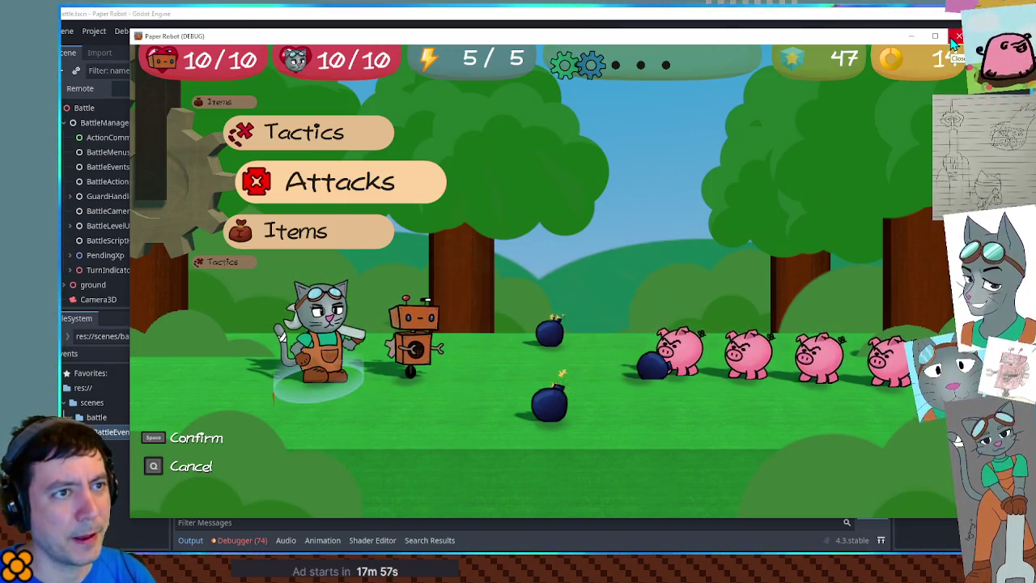
click(956, 37)
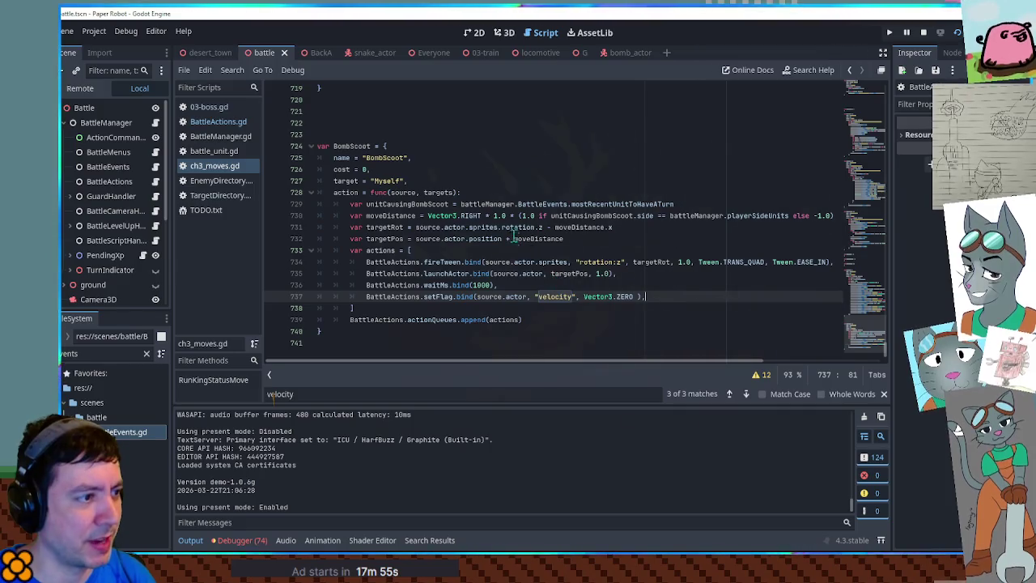
Step: Change the moveDistance multiplier on line 730 from 1.0 to 0.75, save, and pick an attack in battle
double_click(501, 215)
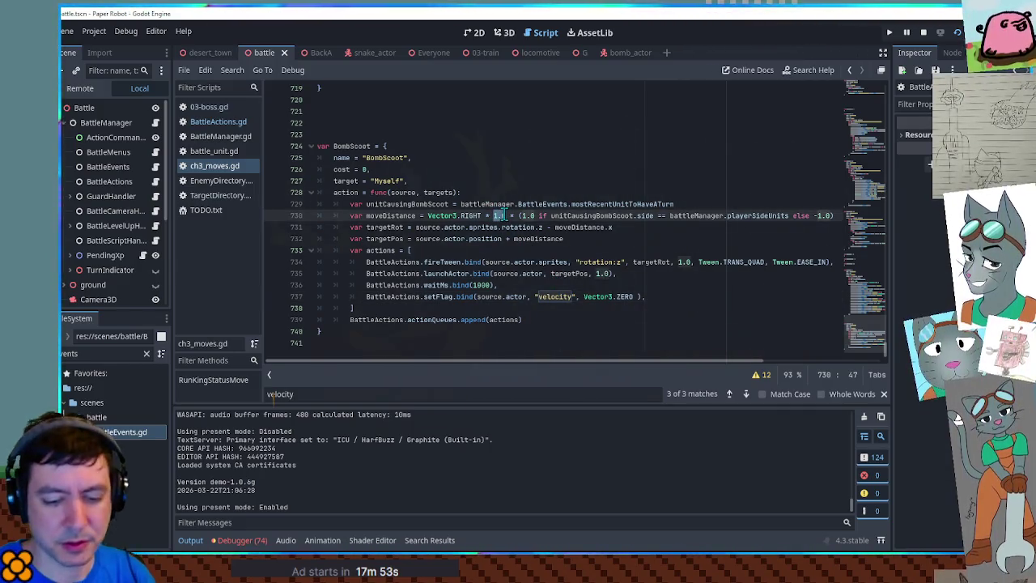
text(0.75)
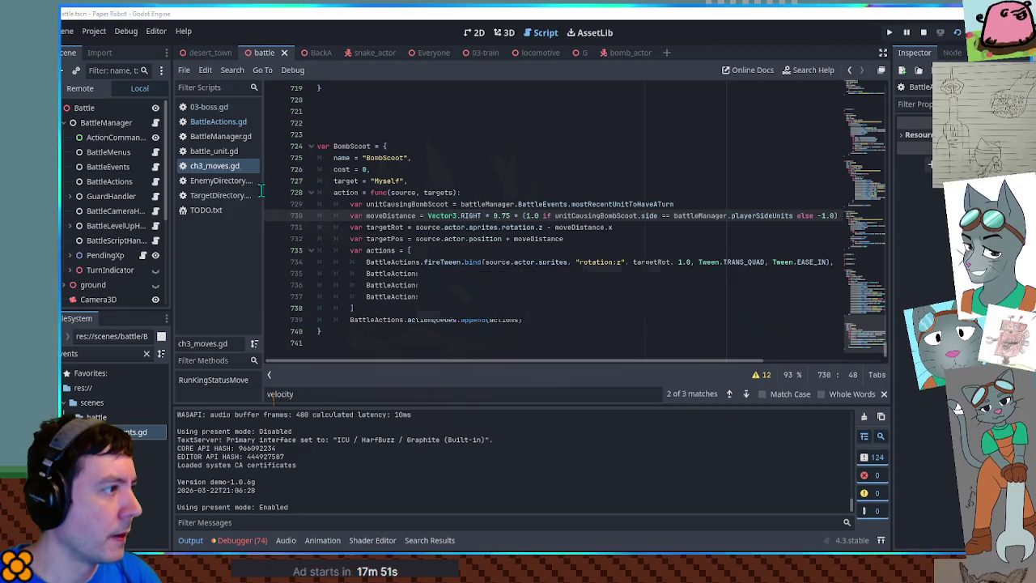
key(ctrl+s)
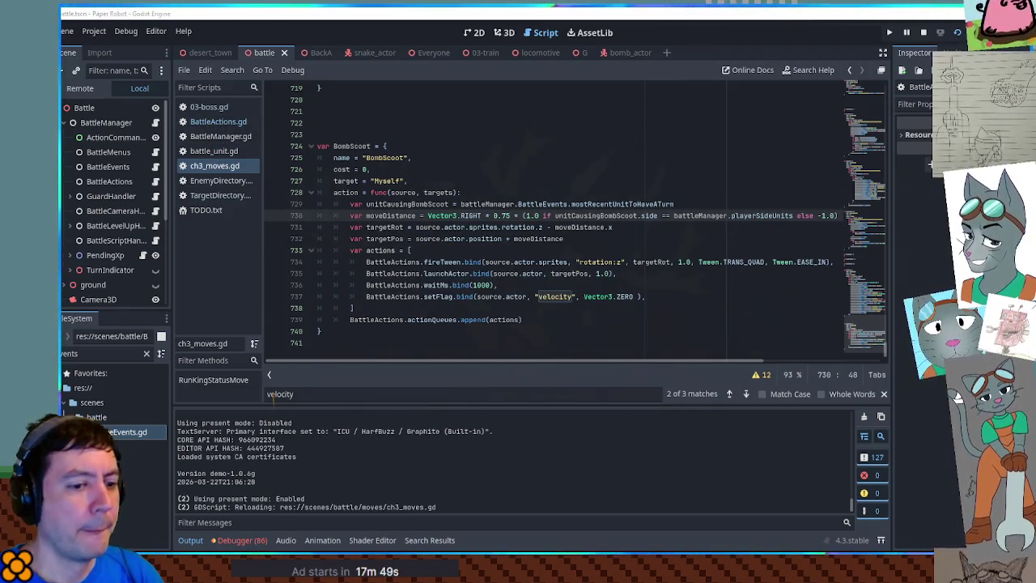
key(alt+Tab)
key(space)
key(space)
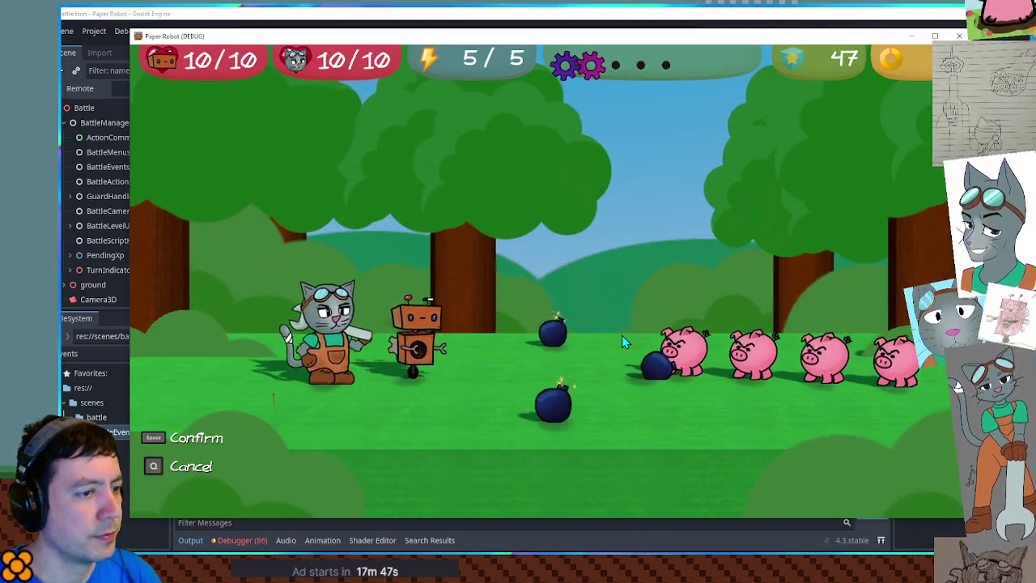
key(space)
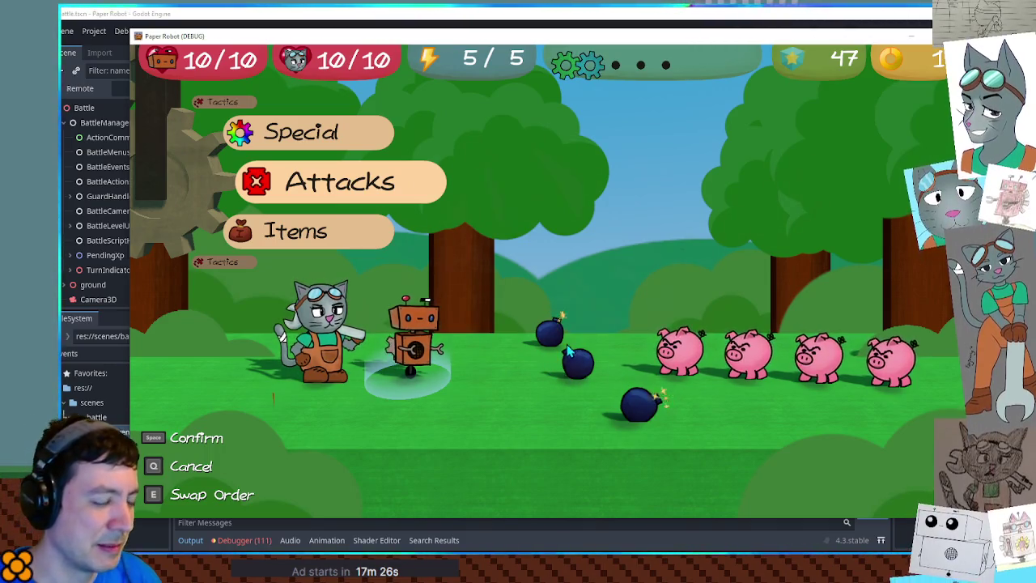
Step: Close the game window after watching the bombs scoot shorter distances
click(759, 13)
Step: In bomb_actor's 3D view, try reparenting Fuse directly under BombActor, then undo it
click(628, 53)
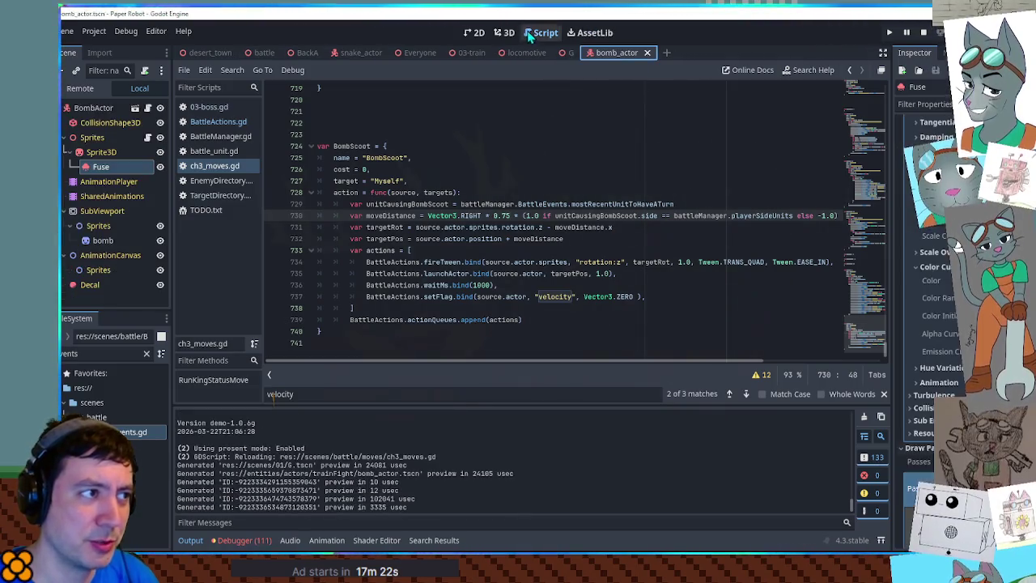
click(504, 32)
mouse_move(593, 240)
mouse_down()
mouse_move(414, 236)
mouse_move(567, 259)
mouse_move(743, 268)
mouse_move(763, 259)
mouse_up()
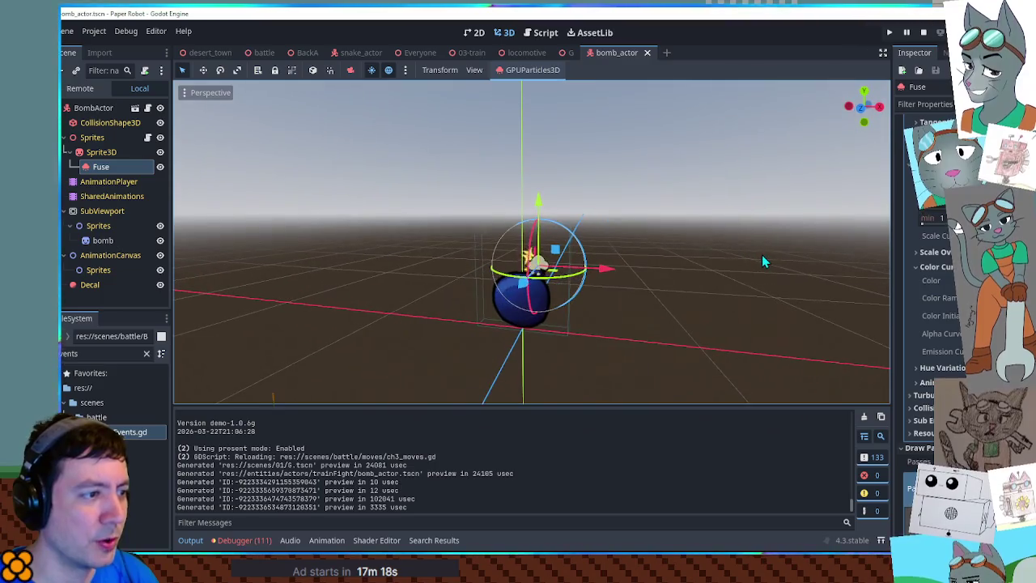
click(671, 213)
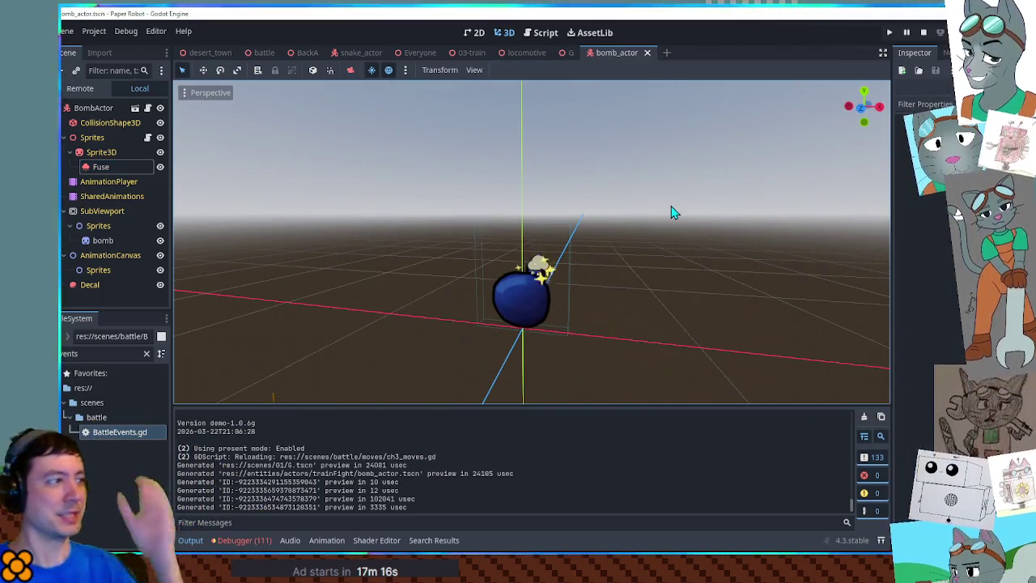
click(110, 169)
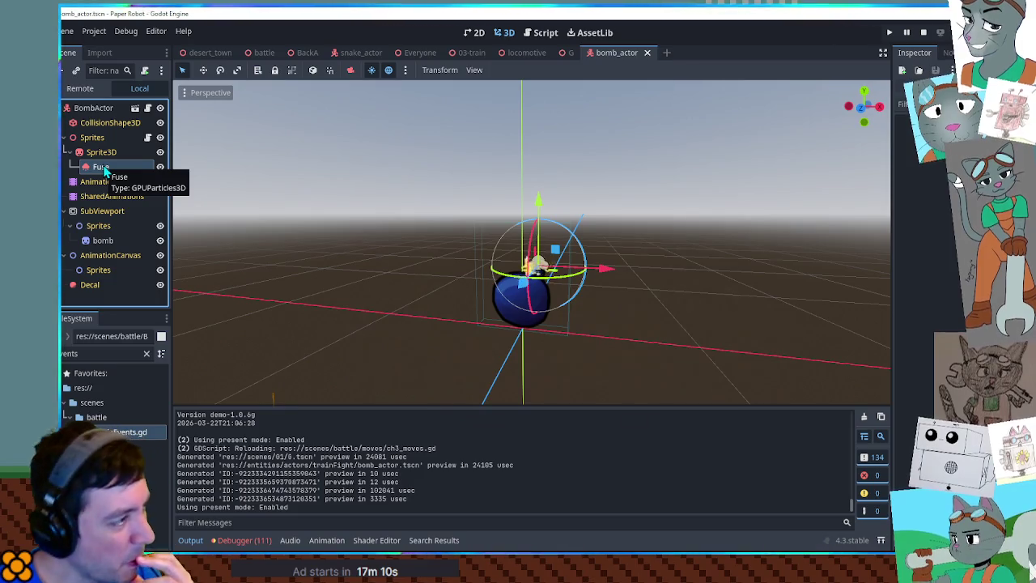
drag(105, 170, 97, 121)
click(809, 222)
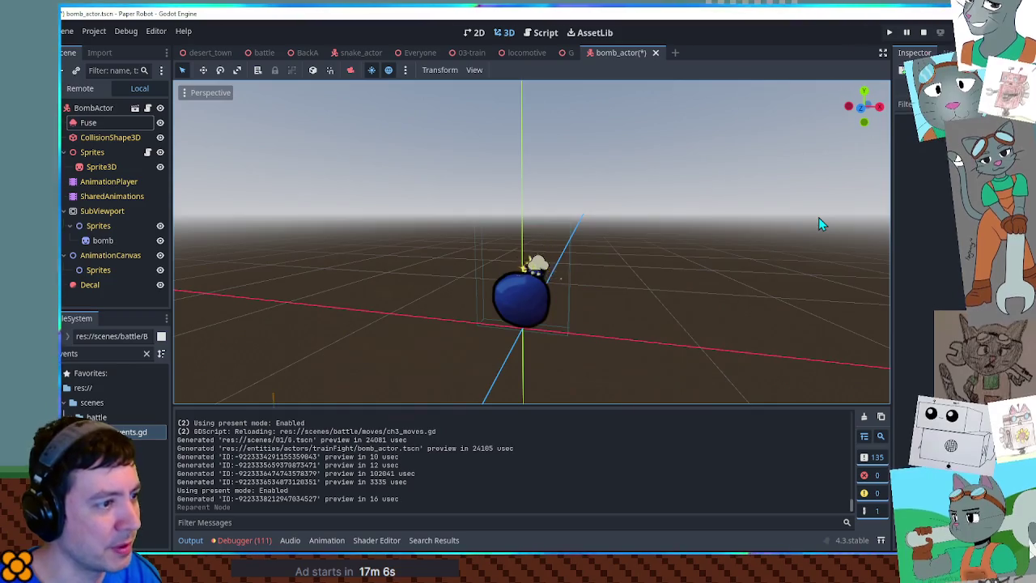
scroll(732, 239, up, 3)
key(ctrl+z)
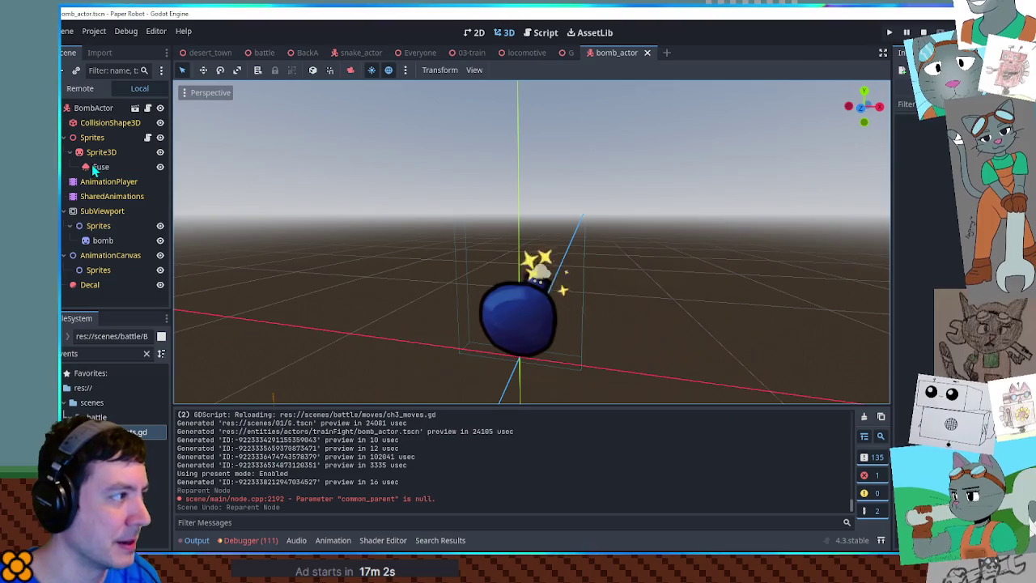
Step: Open the ActorSpriteHandler script on the Sprites node and search it for velocity
click(113, 151)
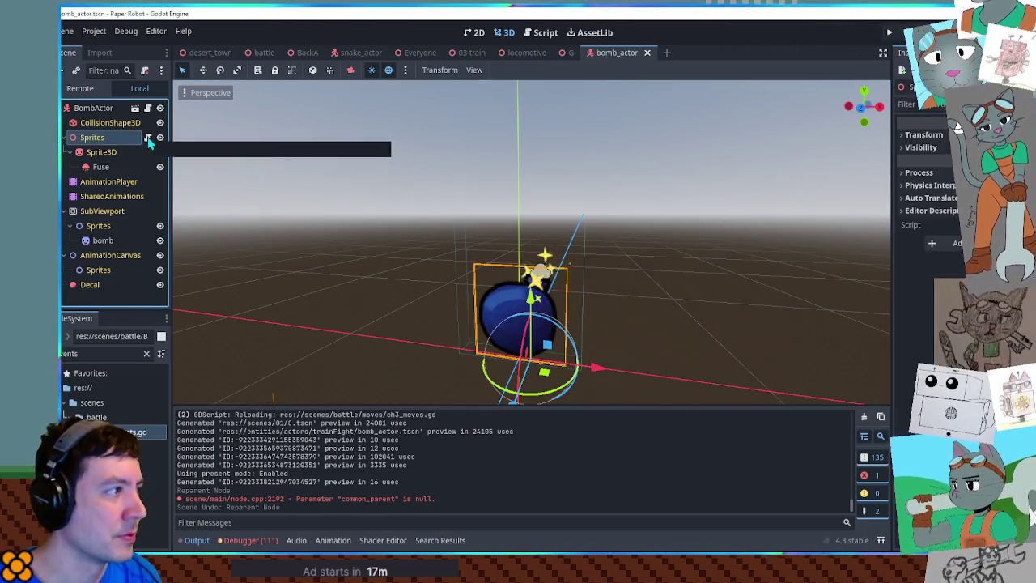
click(148, 137)
click(567, 240)
key(ctrl+f)
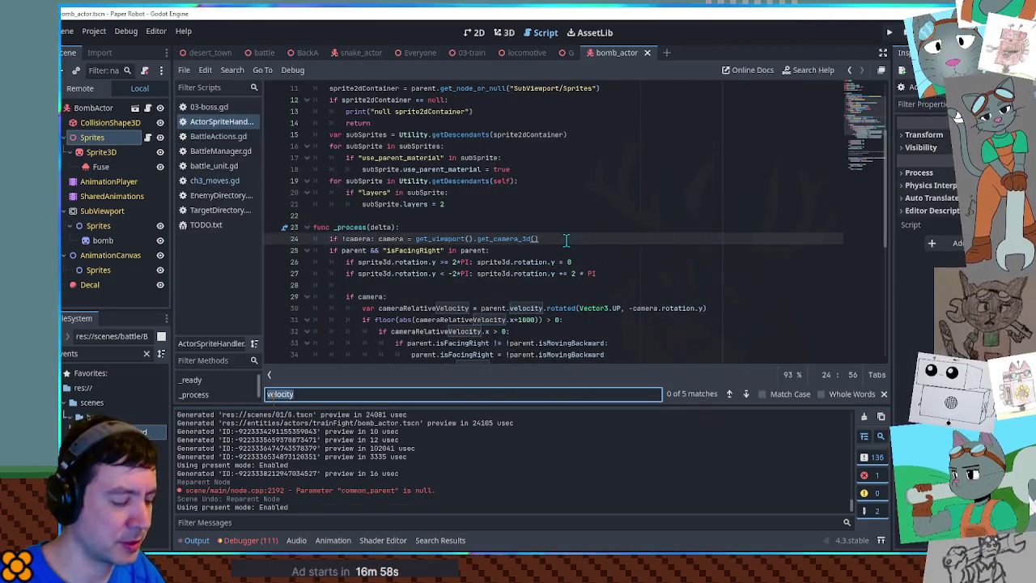
Step: Close the velocity search and return to the bomb_actor 3D view
key(Escape)
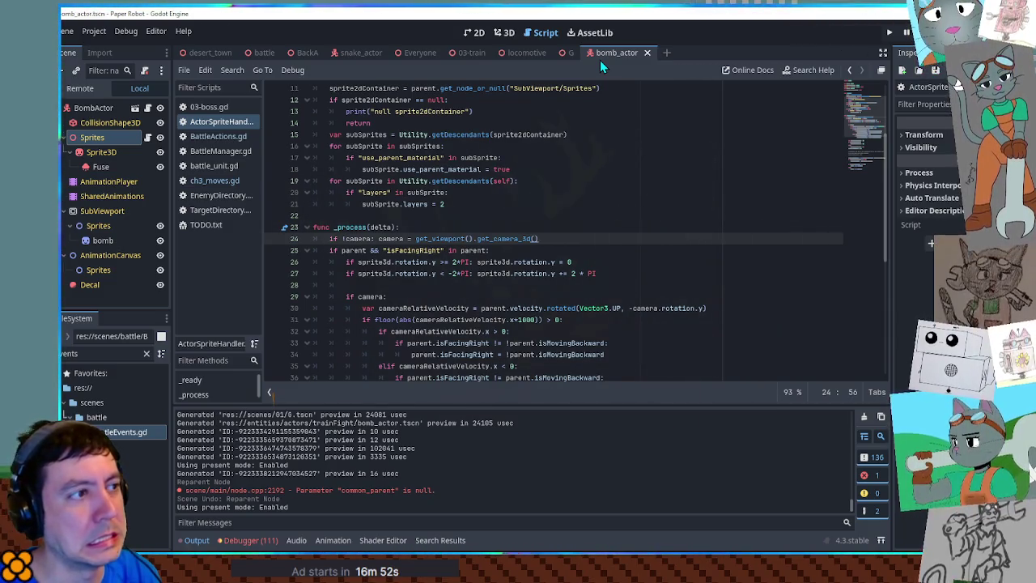
click(504, 34)
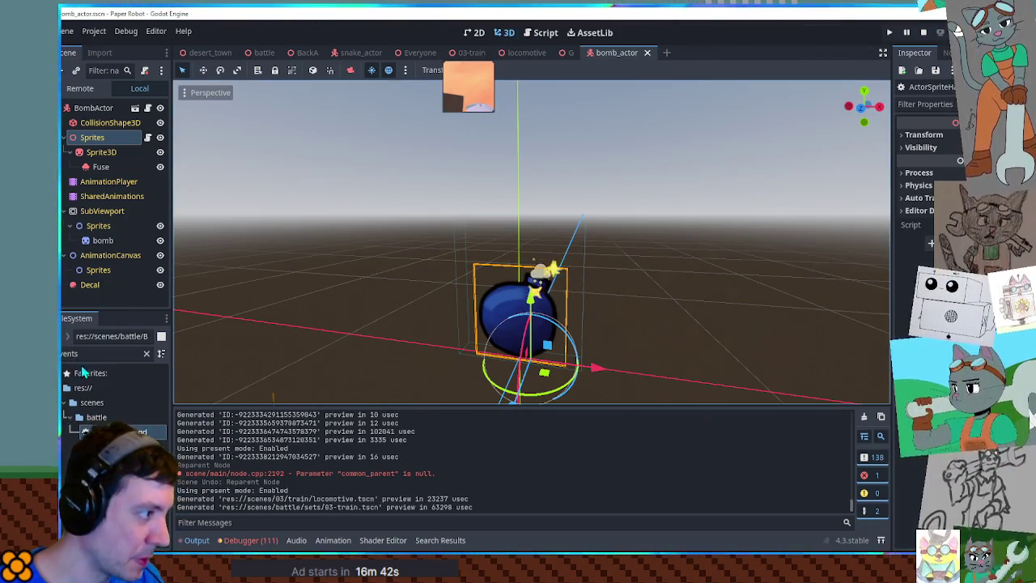
text(er)
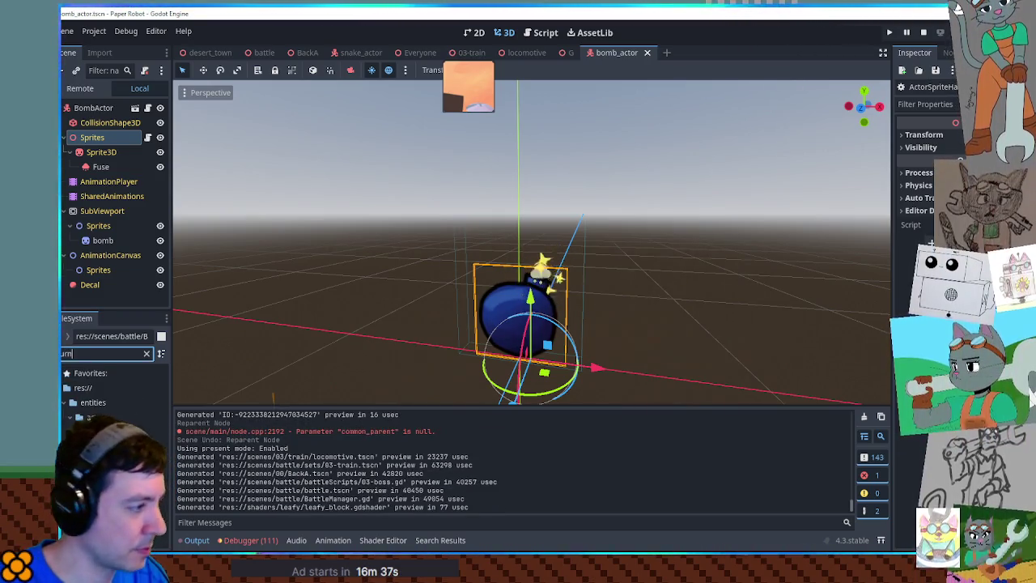
Step: Compare with the burnie_actor scene, then make Fuse a direct child of BombActor
double_click(121, 462)
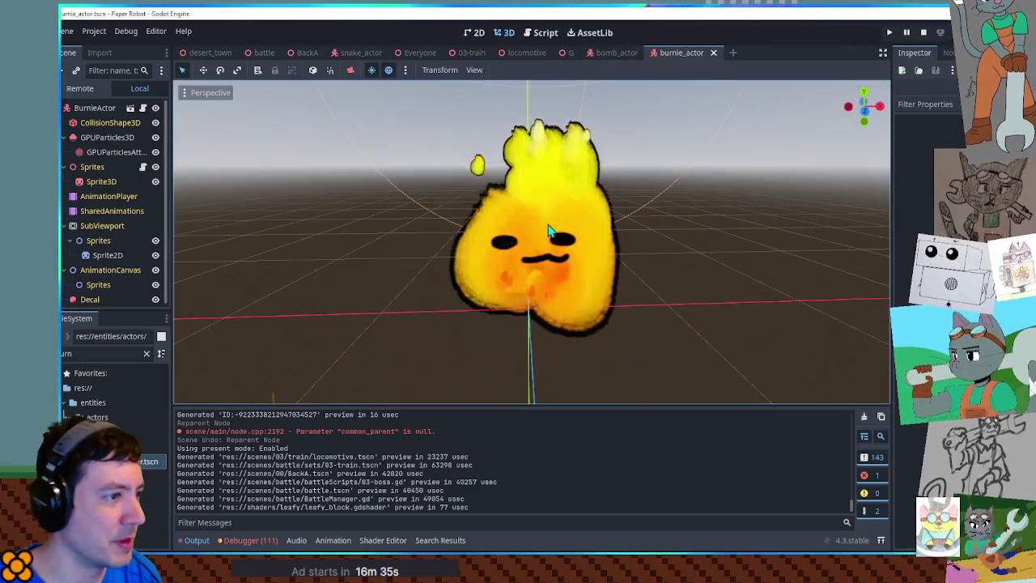
click(68, 137)
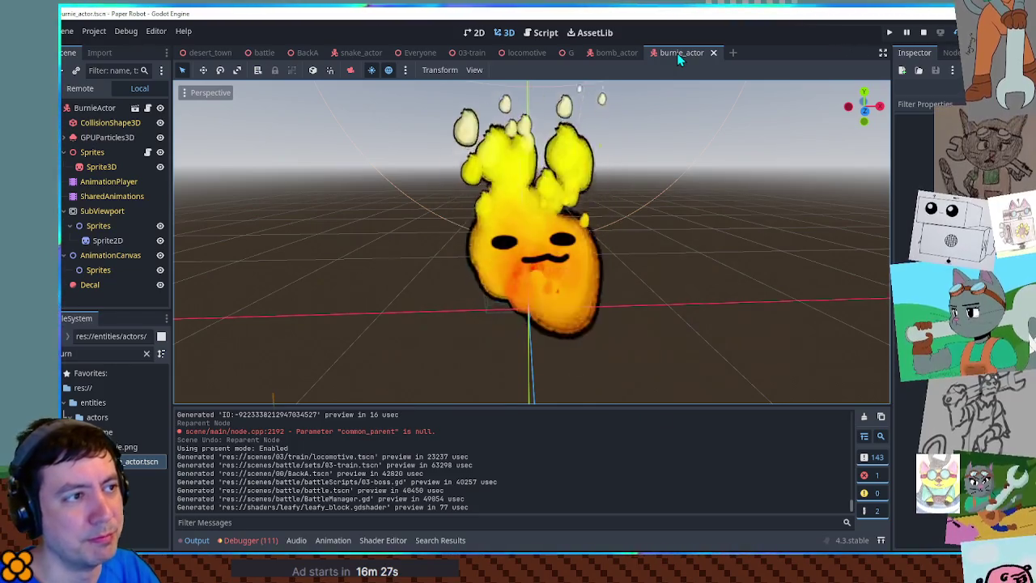
middle_click(680, 55)
drag(102, 169, 93, 137)
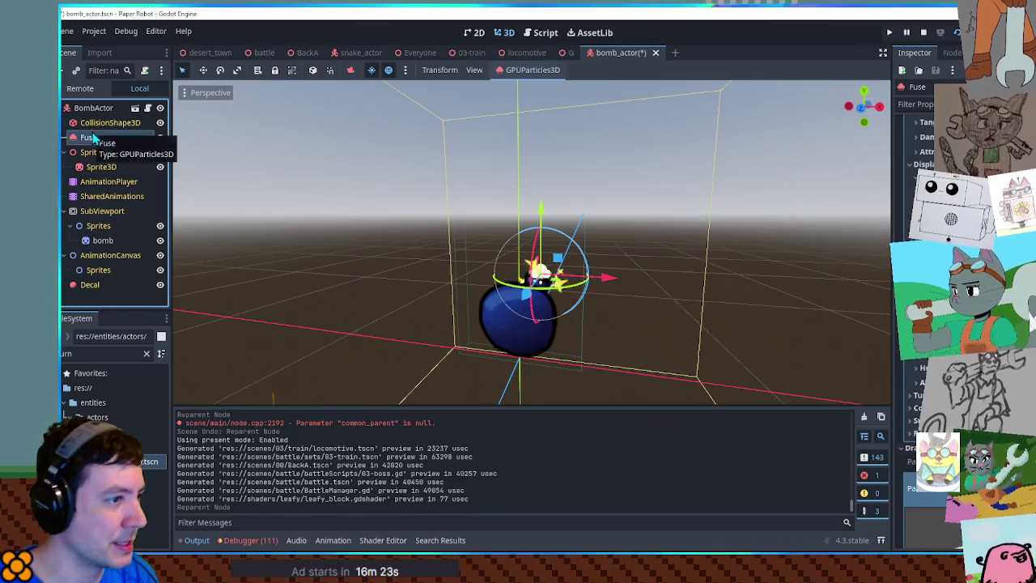
Step: Test-tilt the bomb's Sprite3D about 25 degrees, undo it, and save the bomb_actor scene
click(87, 152)
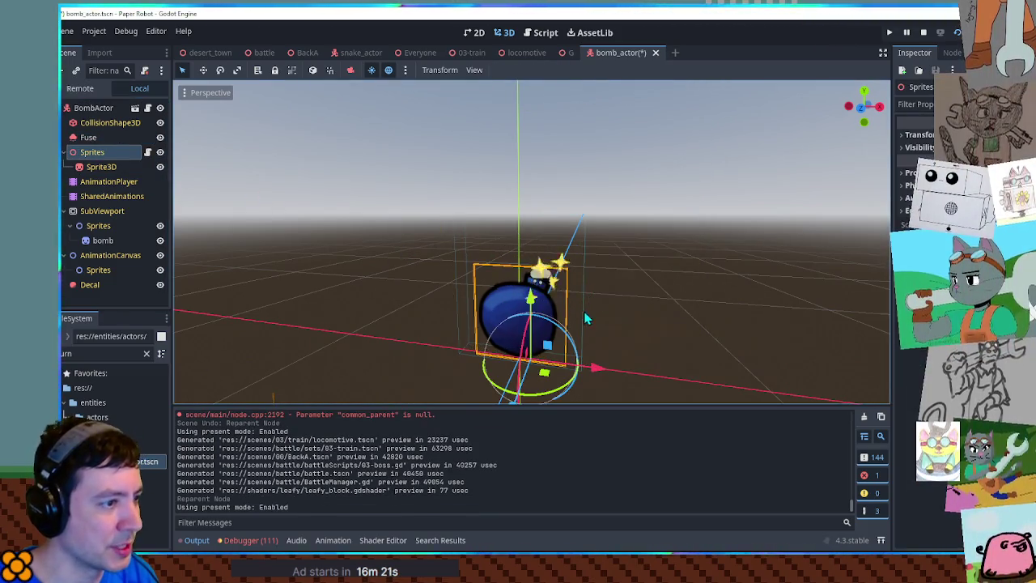
click(98, 167)
mouse_move(562, 296)
mouse_down()
mouse_move(575, 334)
mouse_move(559, 306)
mouse_up()
key(ctrl+z)
key(ctrl+s)
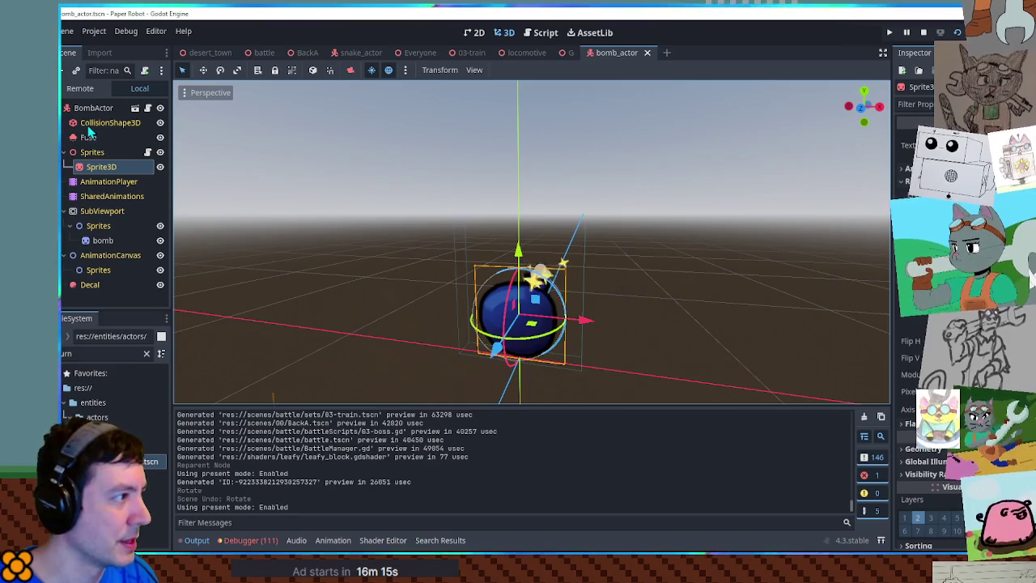
Step: Orbit around the bomb and test-squash the Sprite3D along X, then undo
click(89, 137)
mouse_move(400, 248)
mouse_down()
mouse_move(428, 213)
mouse_move(403, 232)
mouse_move(238, 254)
mouse_move(826, 219)
mouse_move(403, 232)
mouse_up()
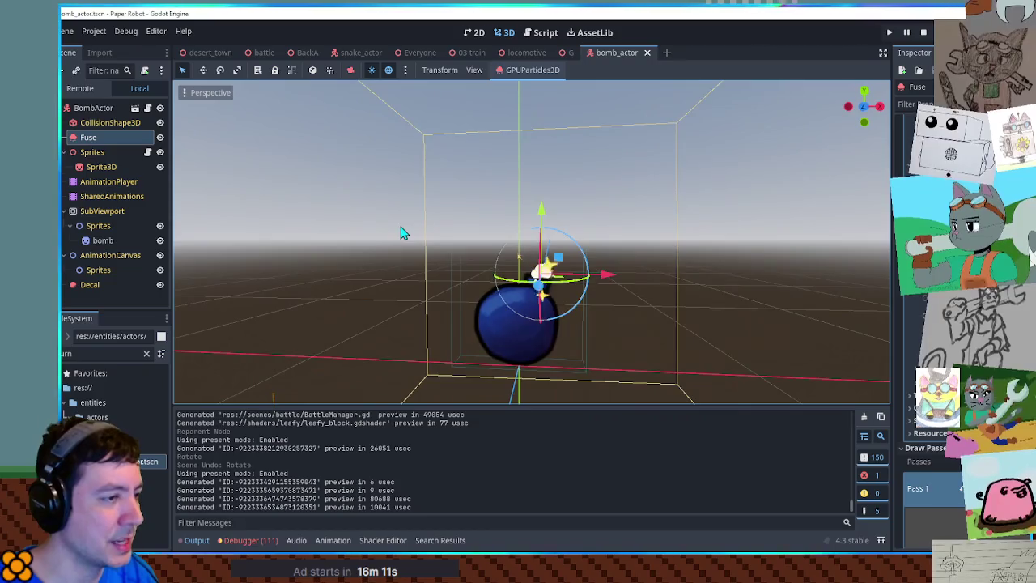
scroll(481, 238, down, 2)
mouse_move(481, 238)
mouse_down()
mouse_move(486, 301)
mouse_move(574, 276)
mouse_move(608, 287)
mouse_up()
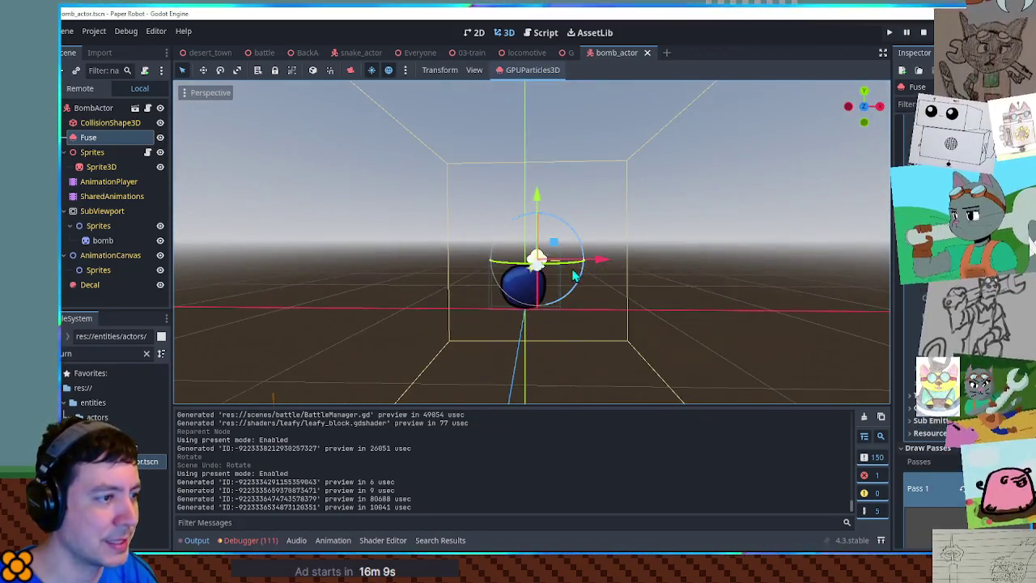
scroll(606, 294, up, 3)
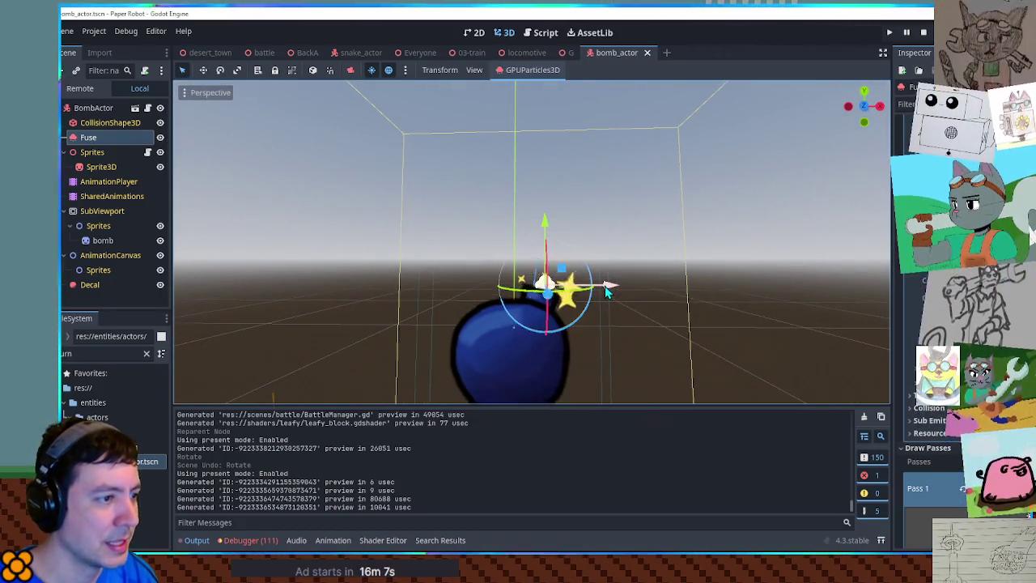
scroll(606, 288, down, 3)
scroll(604, 287, up, 3)
click(101, 167)
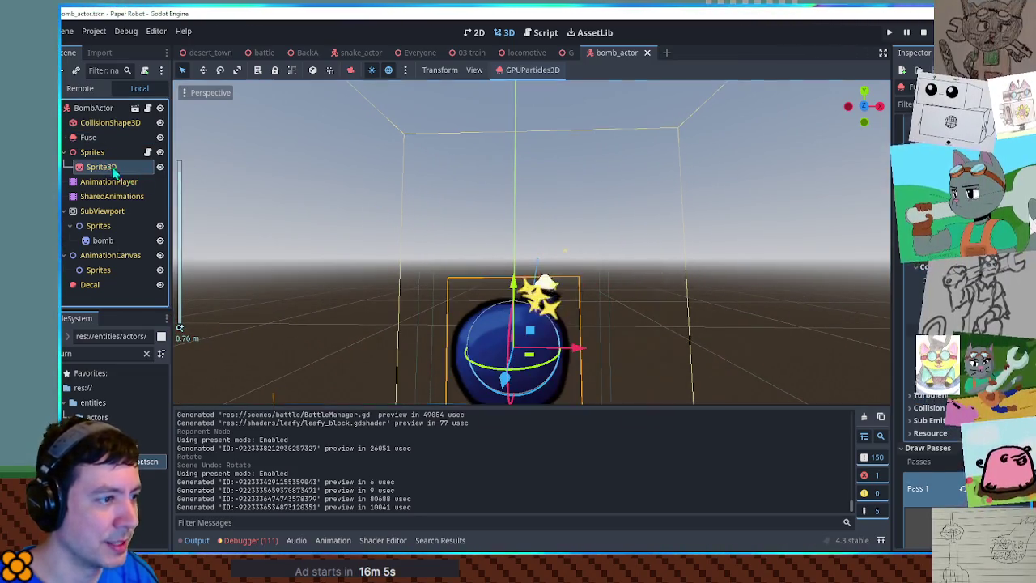
key(r)
mouse_move(576, 348)
mouse_down()
mouse_move(467, 352)
mouse_move(395, 323)
mouse_up()
key(ctrl+z)
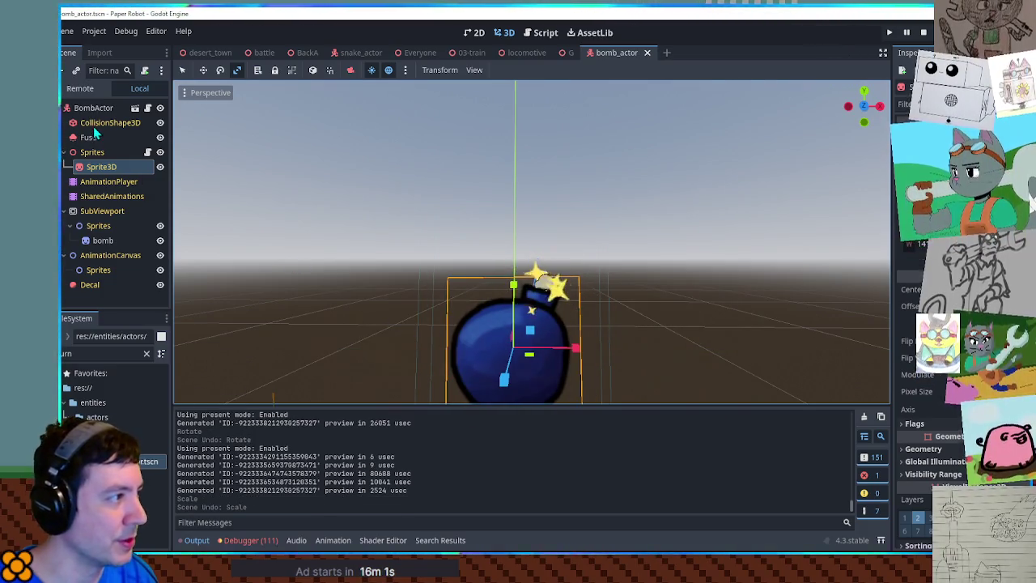
Step: Widen the Fuse particle bounds along X, undo it, and deselect Fuse
click(89, 137)
drag(608, 286, 465, 283)
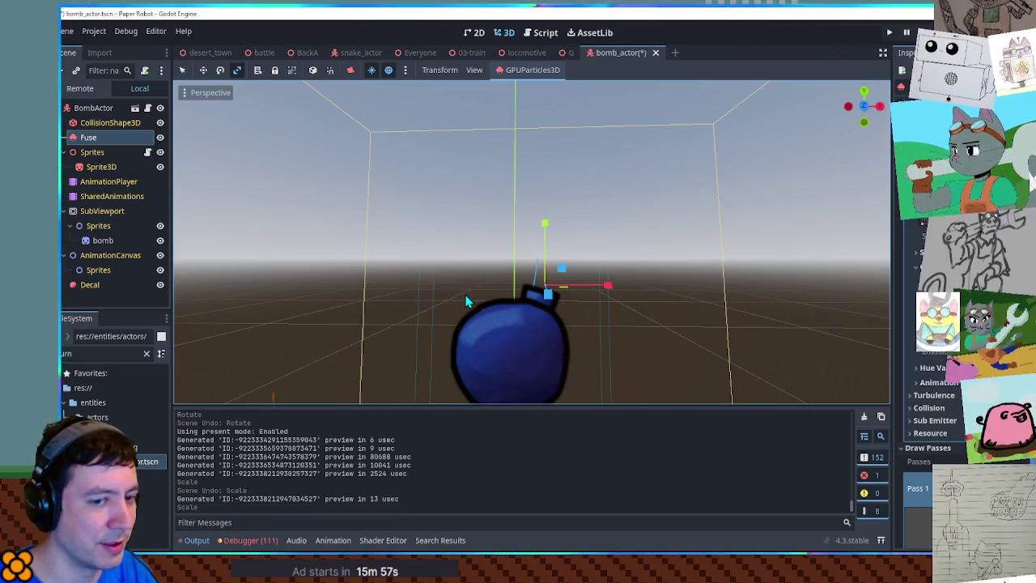
key(ctrl+z)
key(q)
click(366, 267)
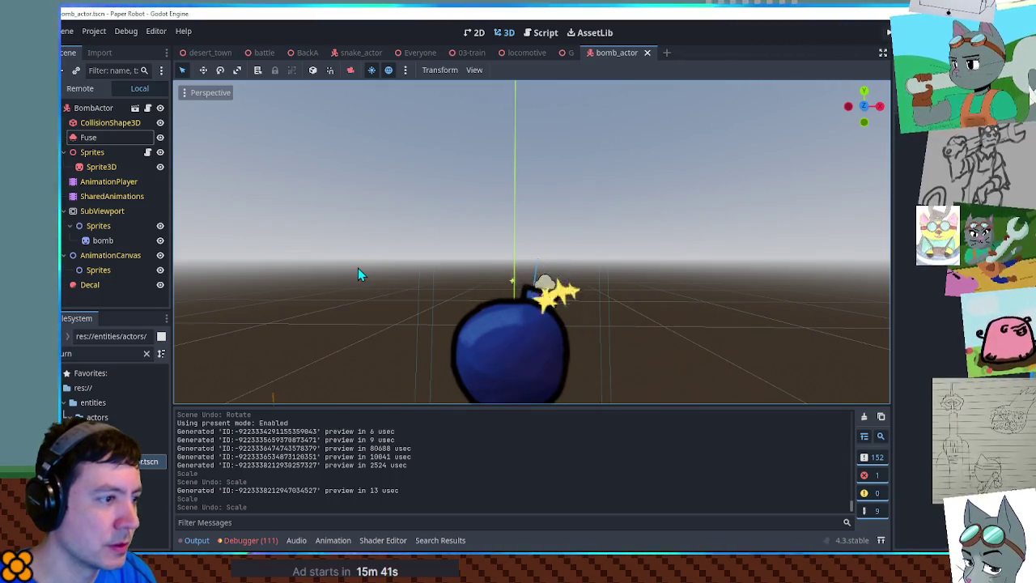
Step: Select the Sprites node under BombActor and open its ActorSpriteHandler script
click(90, 112)
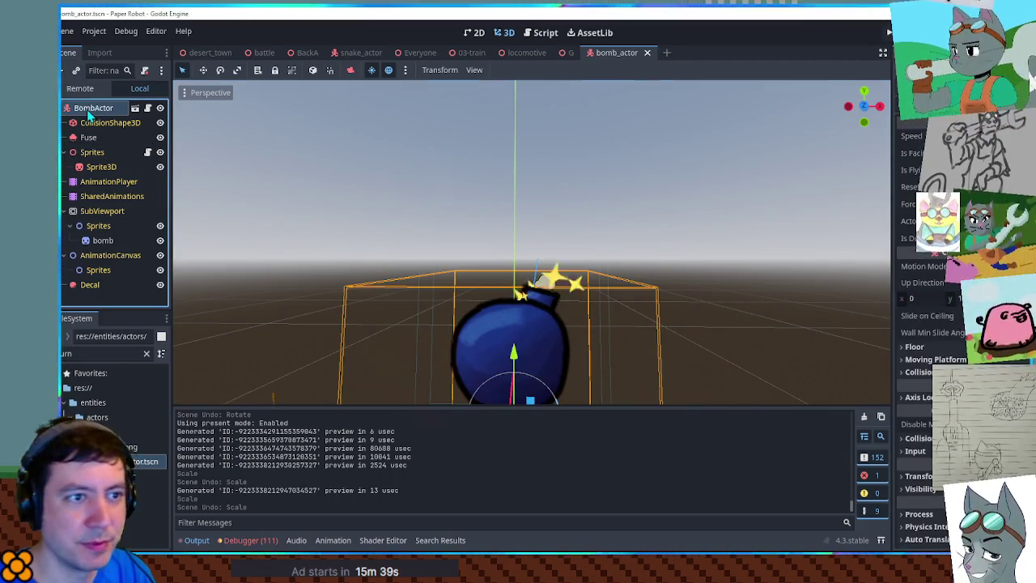
click(111, 155)
click(148, 152)
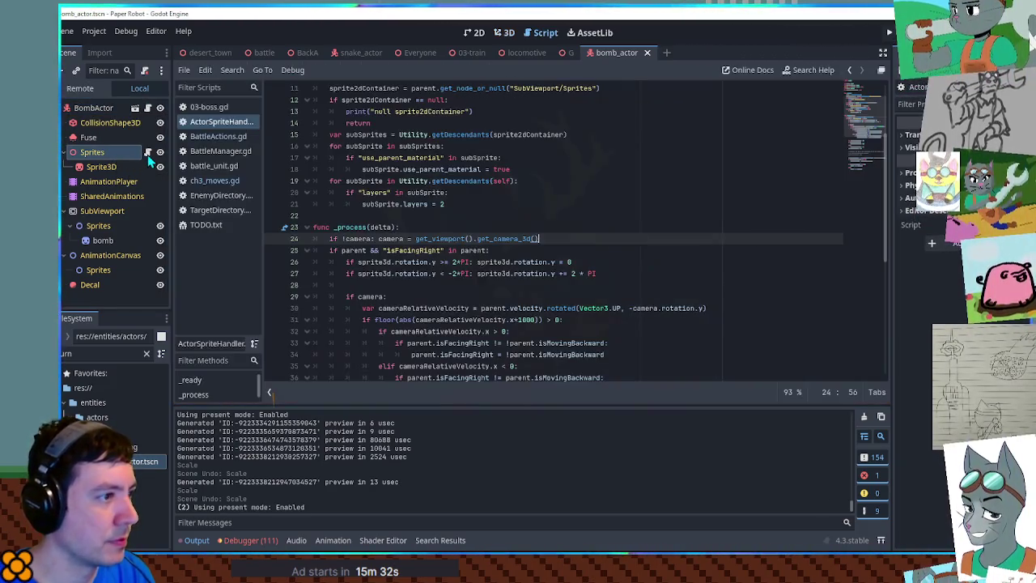
Step: Scroll through ActorSpriteHandler via the minimap, then return to the bomb's 3D view
drag(861, 139, 868, 94)
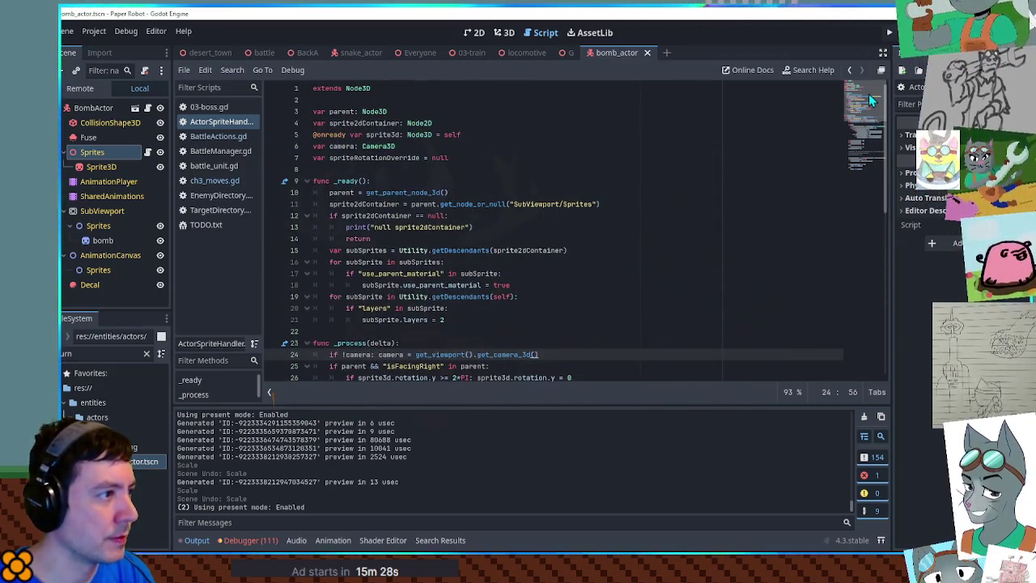
mouse_move(869, 93)
mouse_down()
mouse_move(869, 193)
mouse_move(882, 101)
mouse_move(880, 174)
mouse_move(883, 97)
mouse_up()
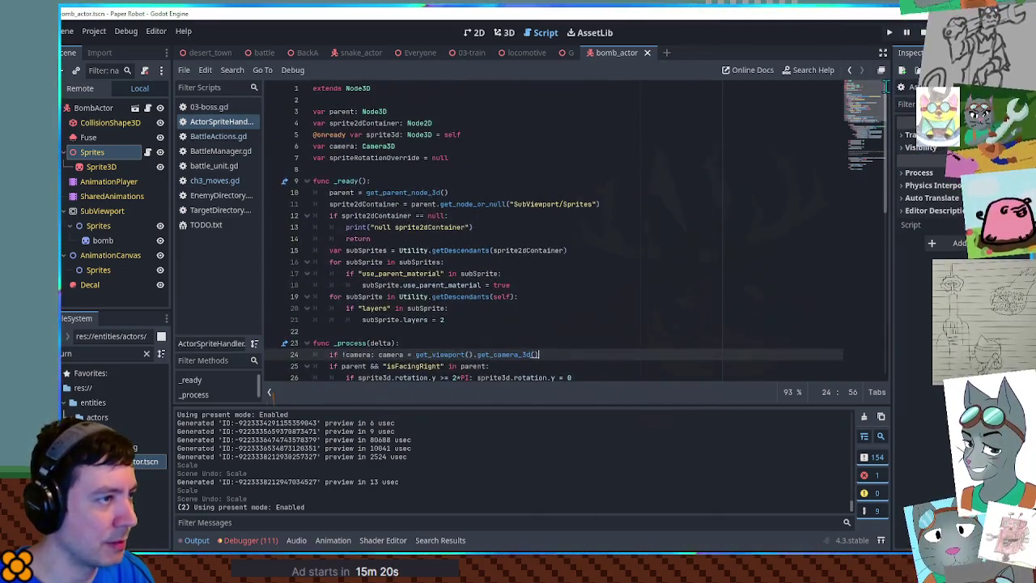
click(500, 34)
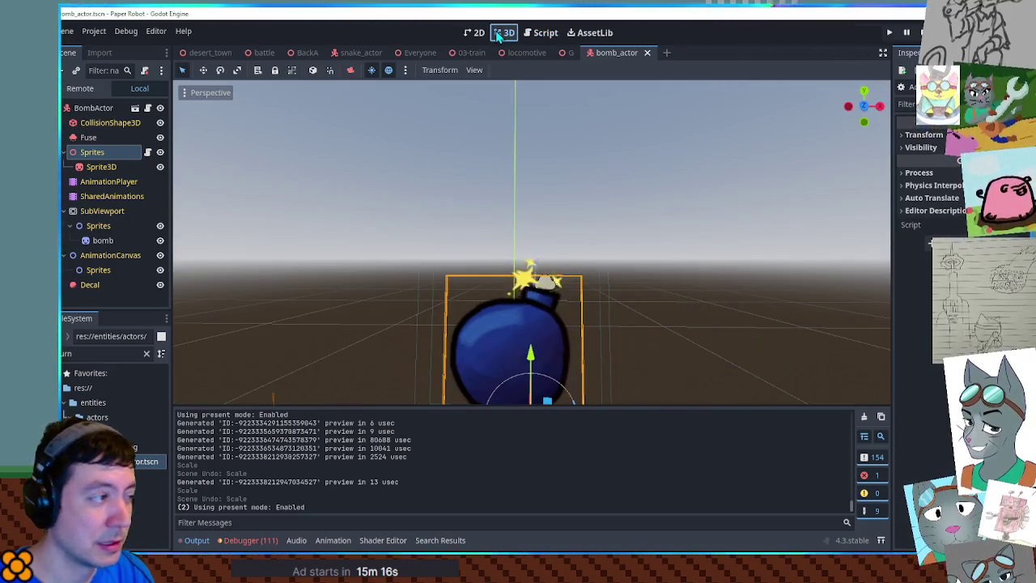
click(101, 168)
key(ctrl+v)
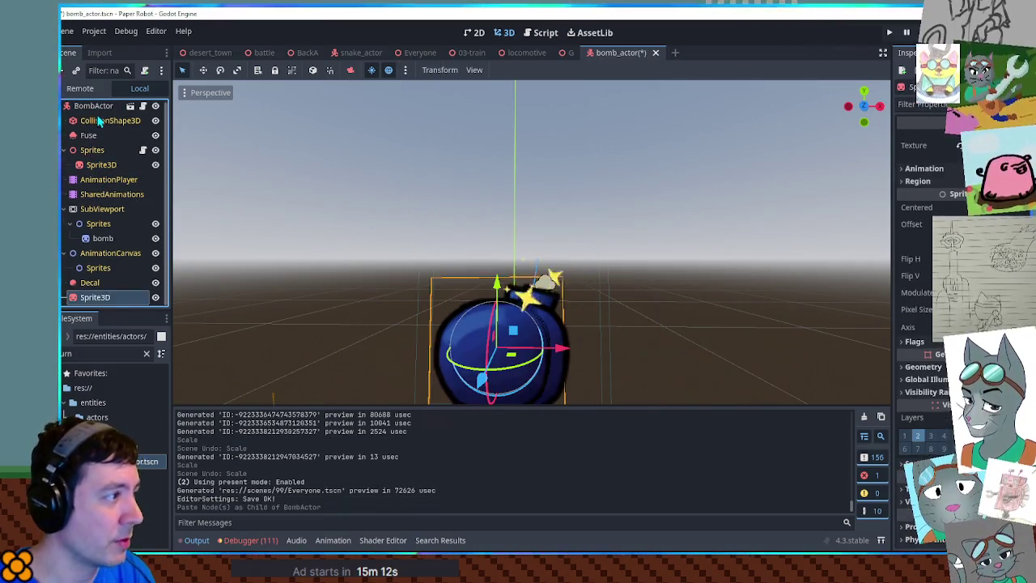
key(ctrl+z)
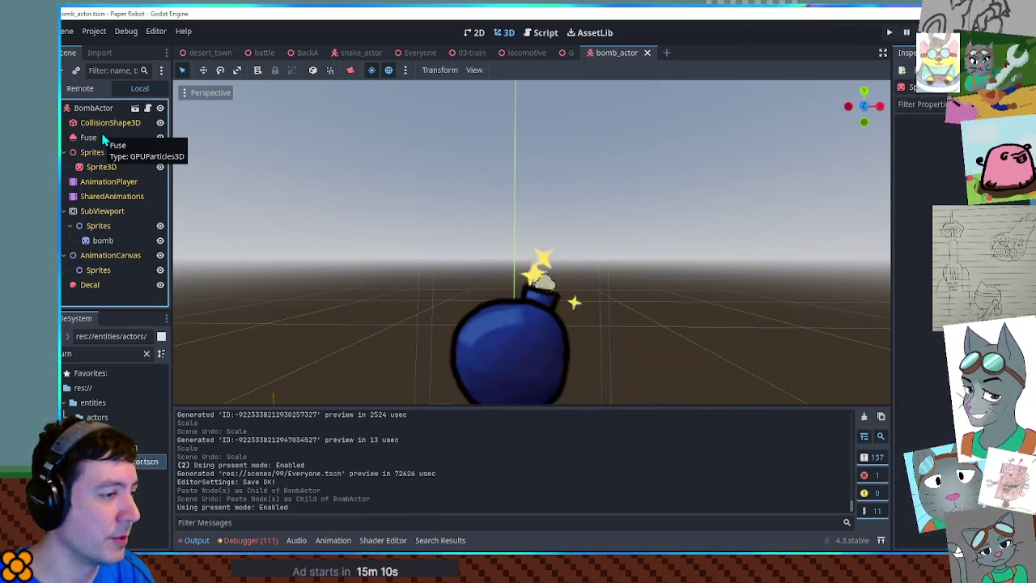
click(95, 110)
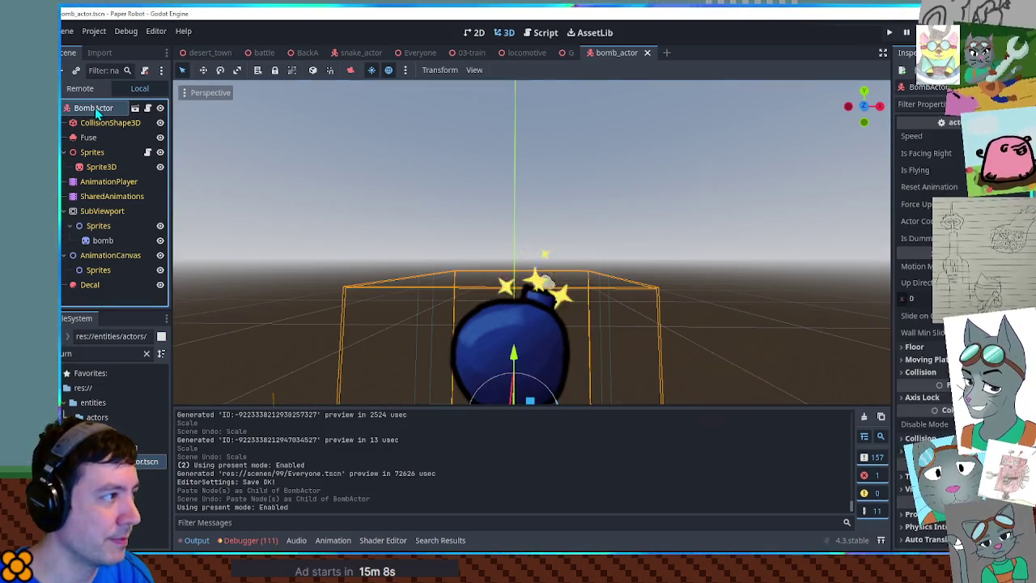
click(104, 167)
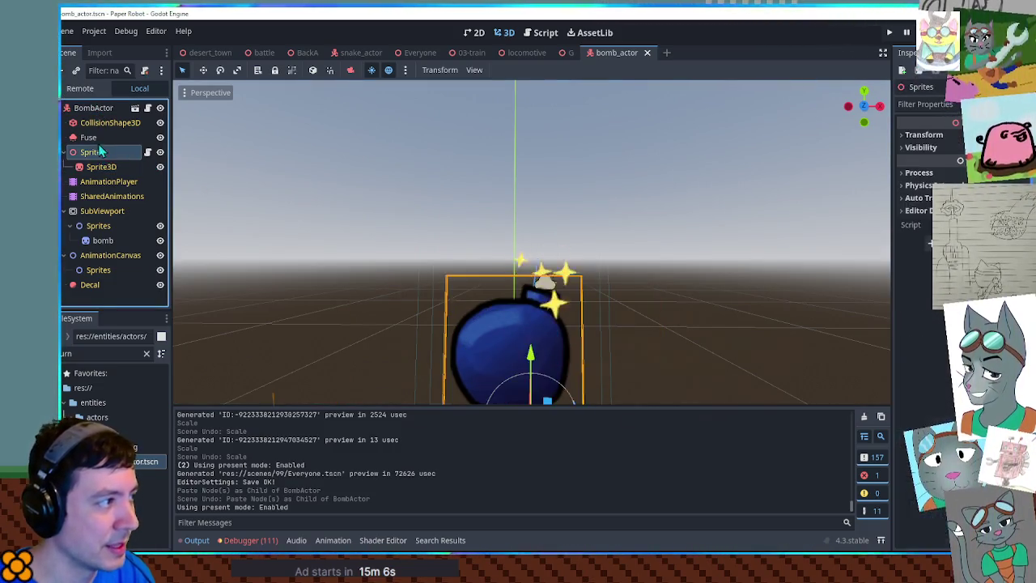
click(97, 140)
mouse_move(209, 171)
mouse_down()
mouse_move(413, 246)
mouse_move(595, 254)
mouse_move(347, 232)
mouse_up()
scroll(375, 249, down, 3)
scroll(398, 238, up, 2)
scroll(397, 249, down, 2)
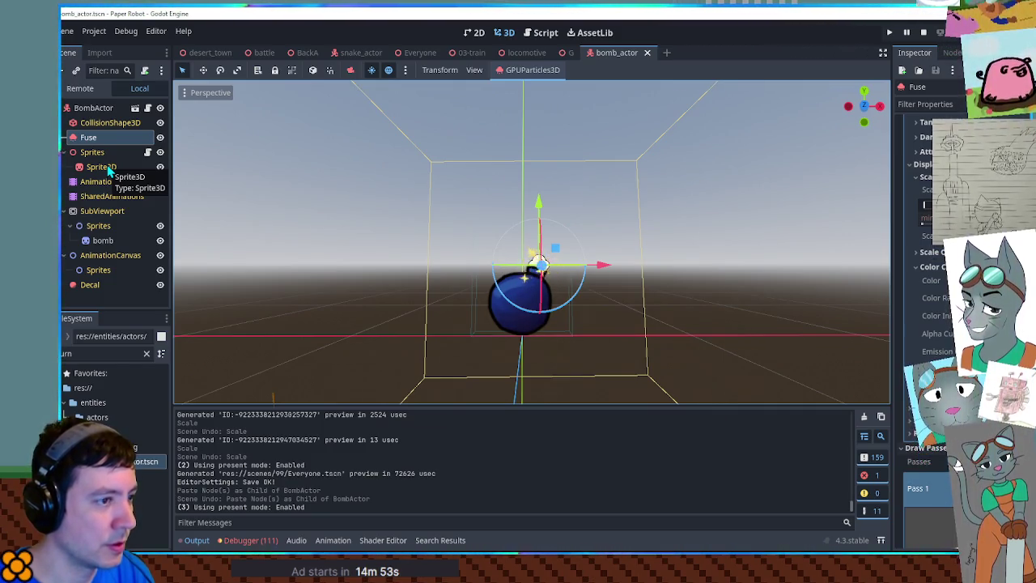
click(101, 167)
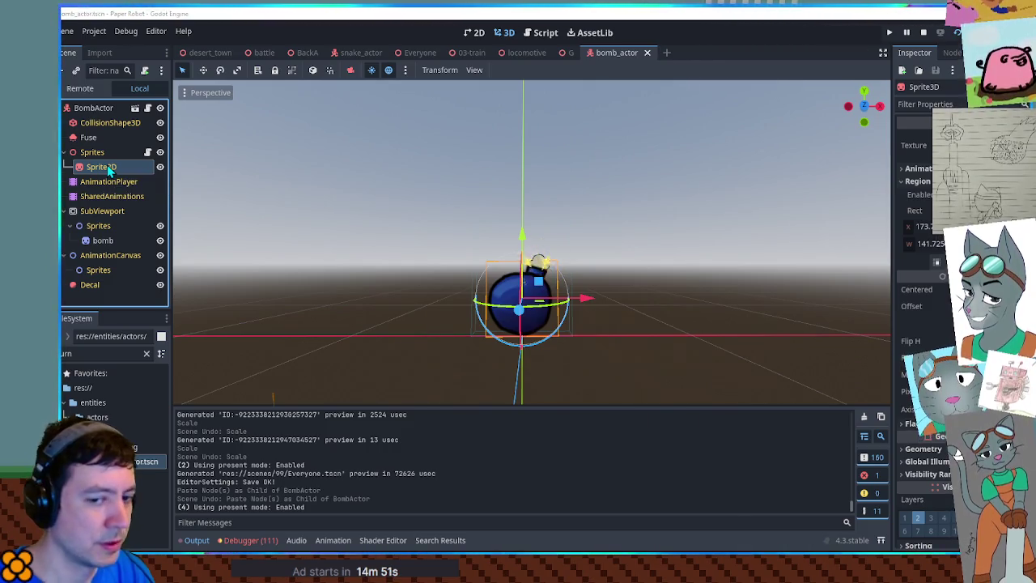
Step: Add a Node3D named FusePosition under Sprite3D and move it up to the fuse in front view
key(ctrl+a)
text(node3d)
key(Return)
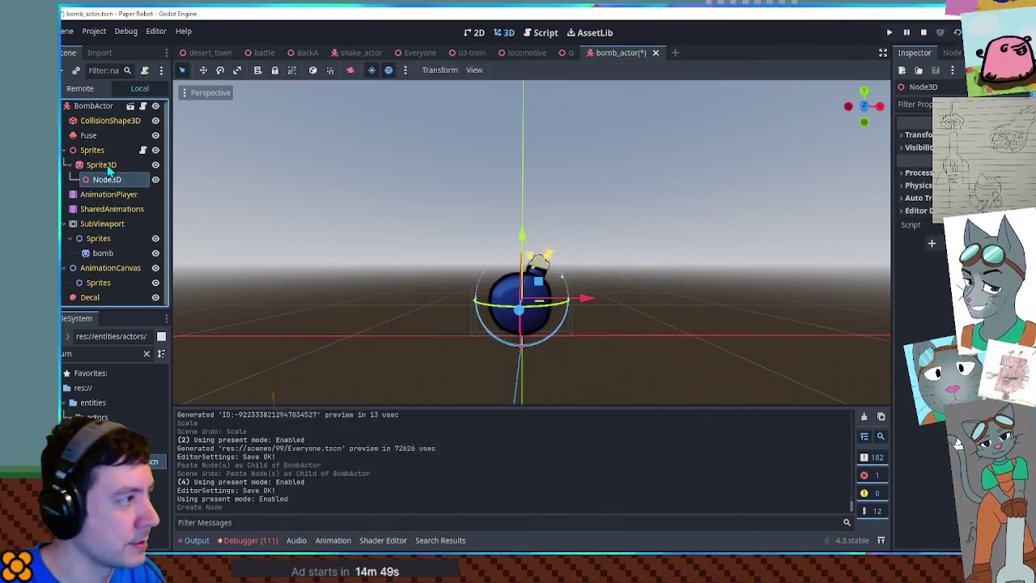
key(F2)
text(e)
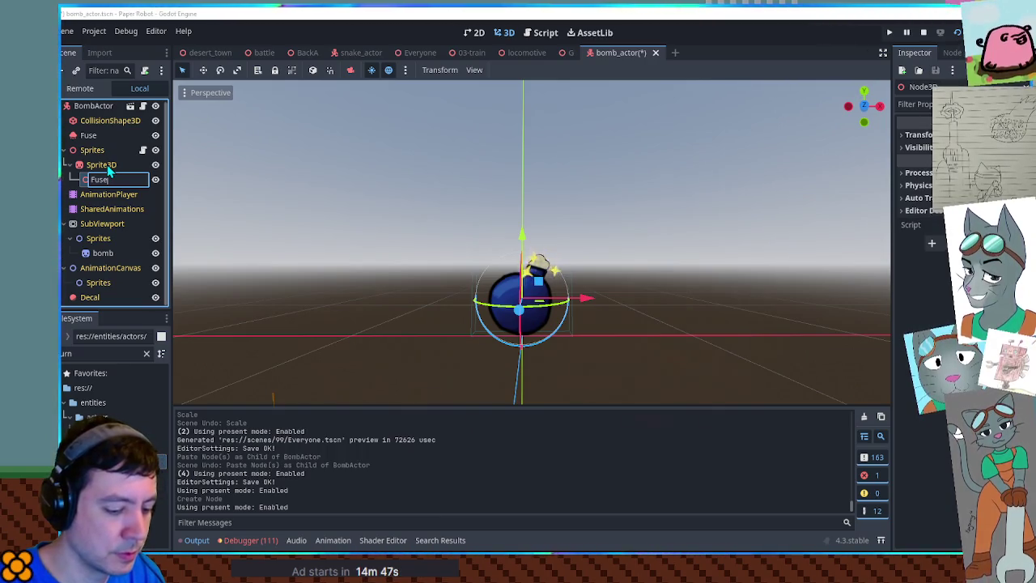
text(Position)
key(Return)
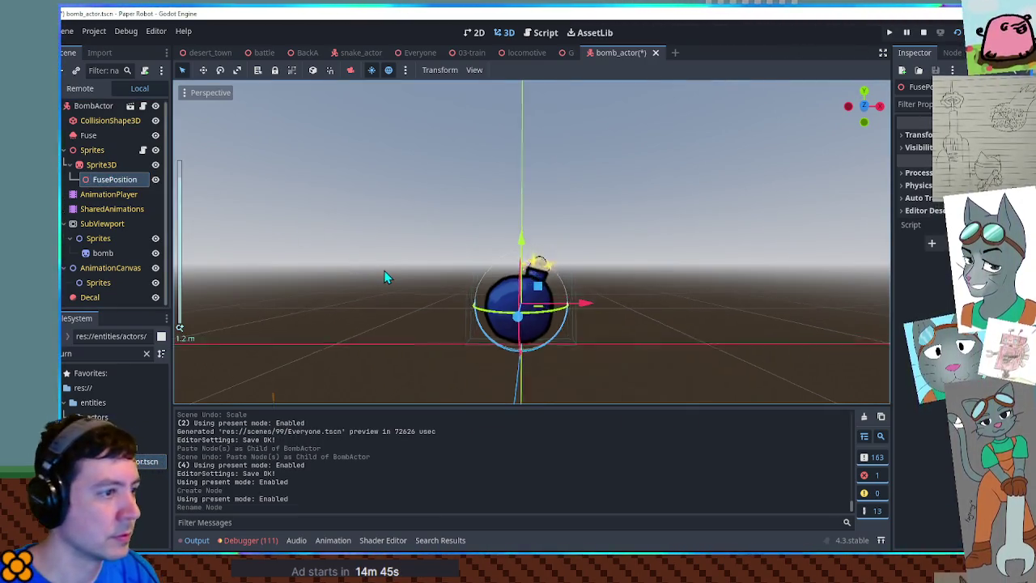
key(KP_7)
key(KP_1)
mouse_move(523, 306)
mouse_down()
mouse_move(556, 259)
mouse_move(542, 273)
mouse_up()
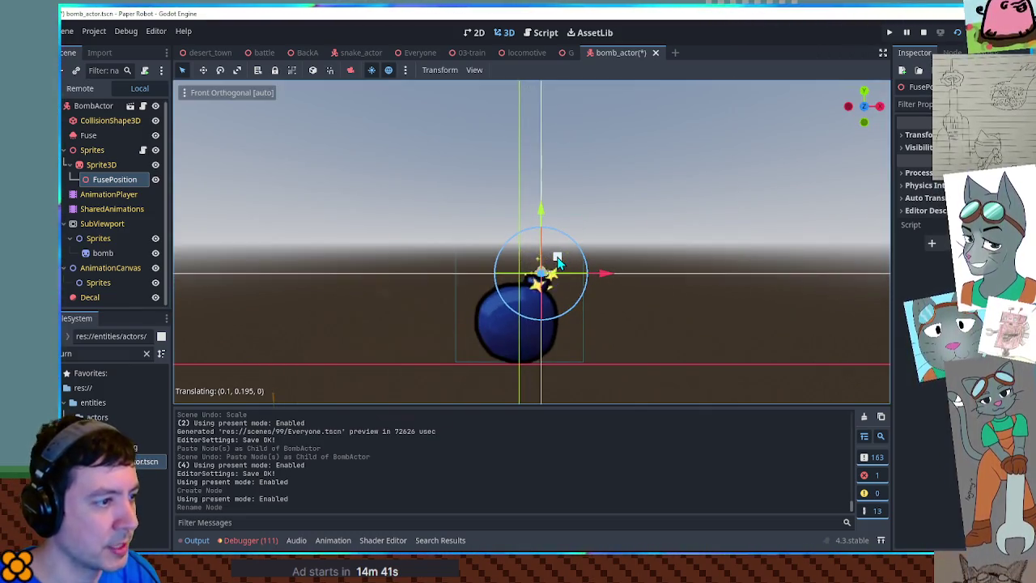
Step: Search the FileSystem for 'yellow', clear the filter, and select the Fuse node
double_click(106, 353)
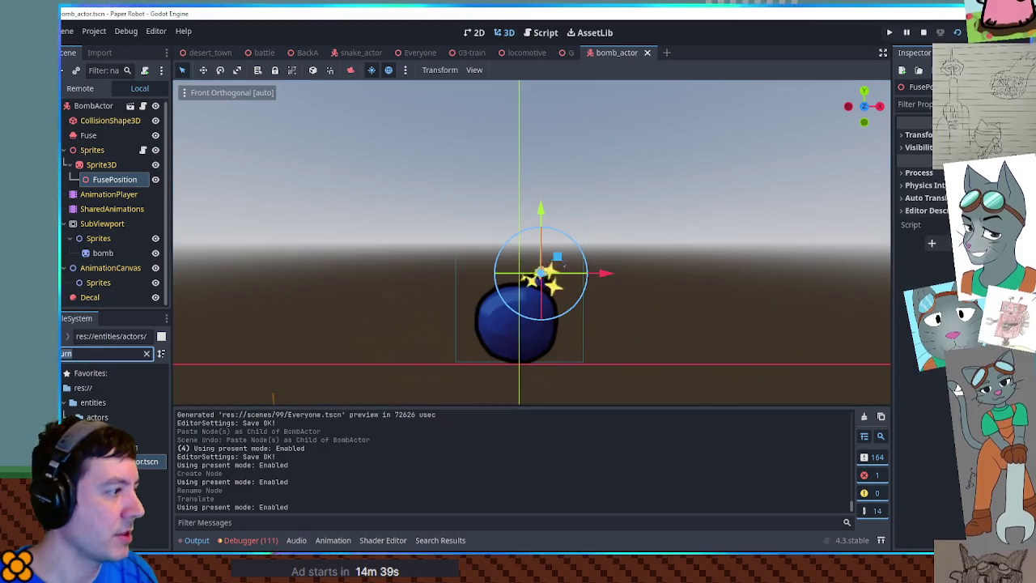
text(yellow)
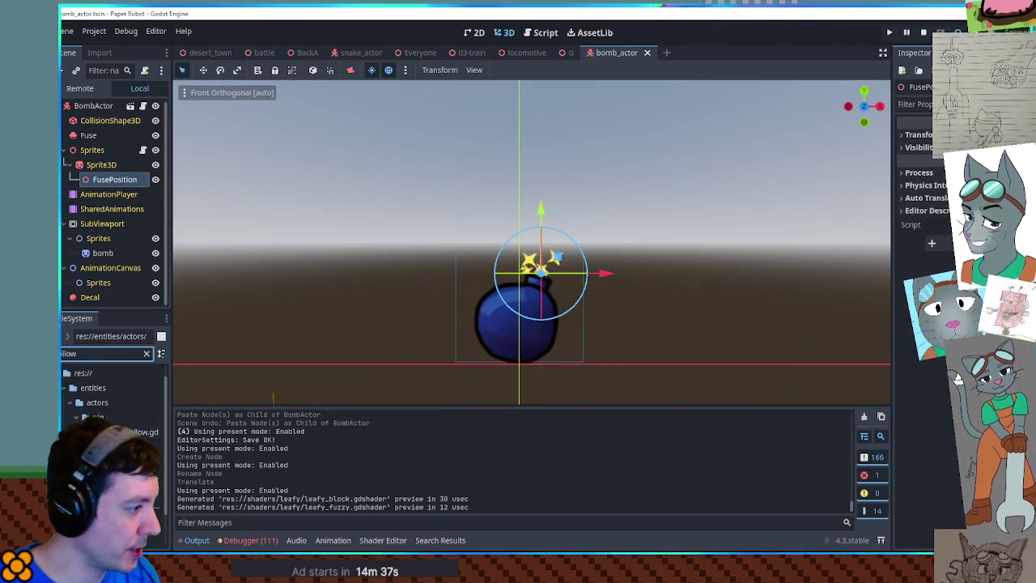
scroll(113, 405, down, 2)
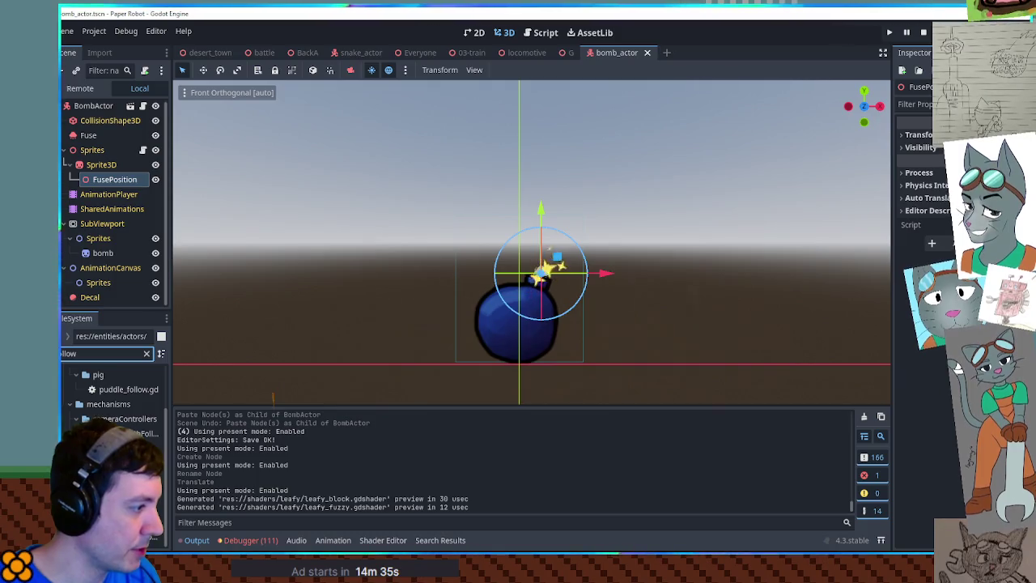
scroll(114, 415, up, 3)
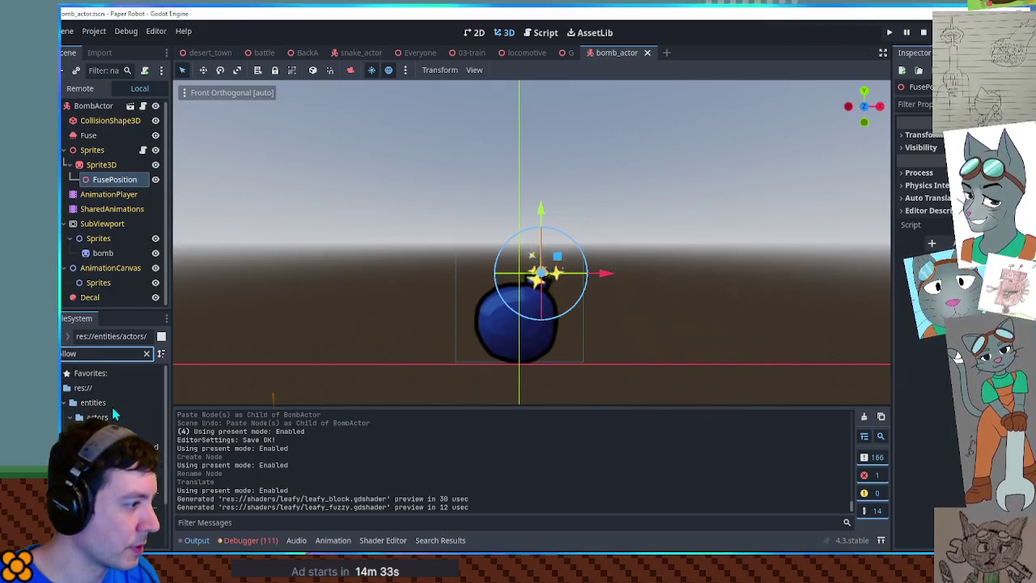
click(112, 417)
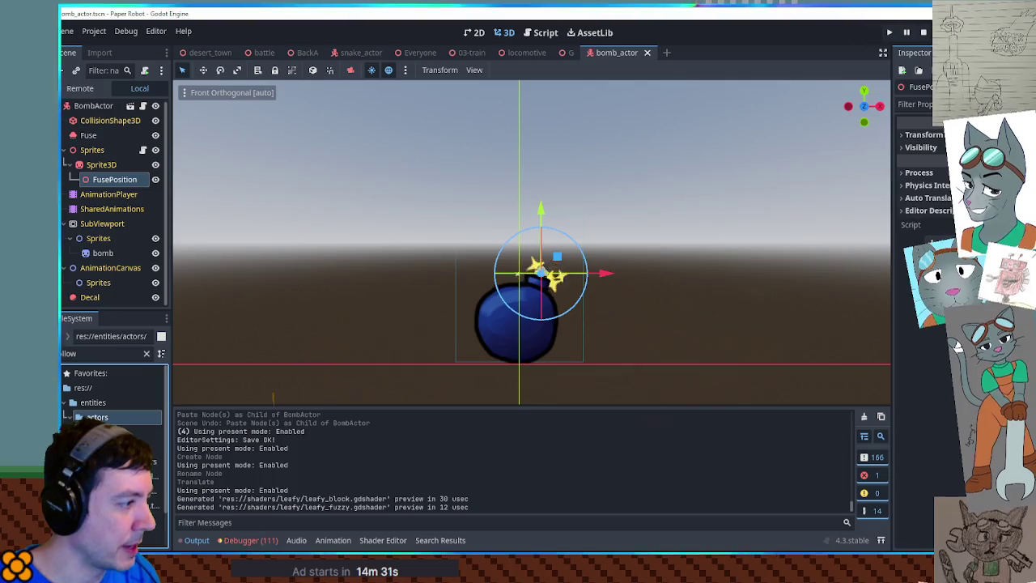
click(146, 354)
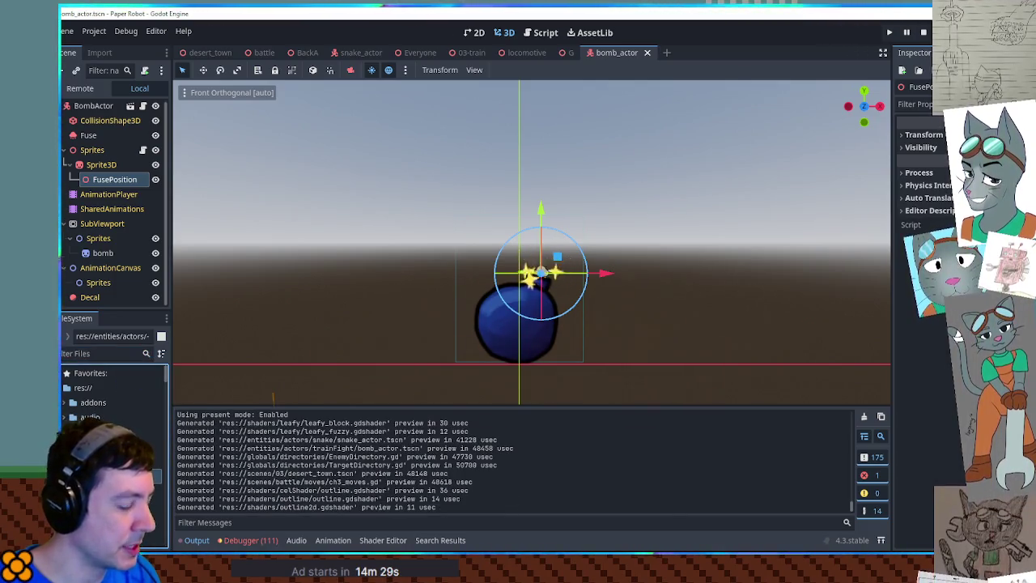
click(114, 139)
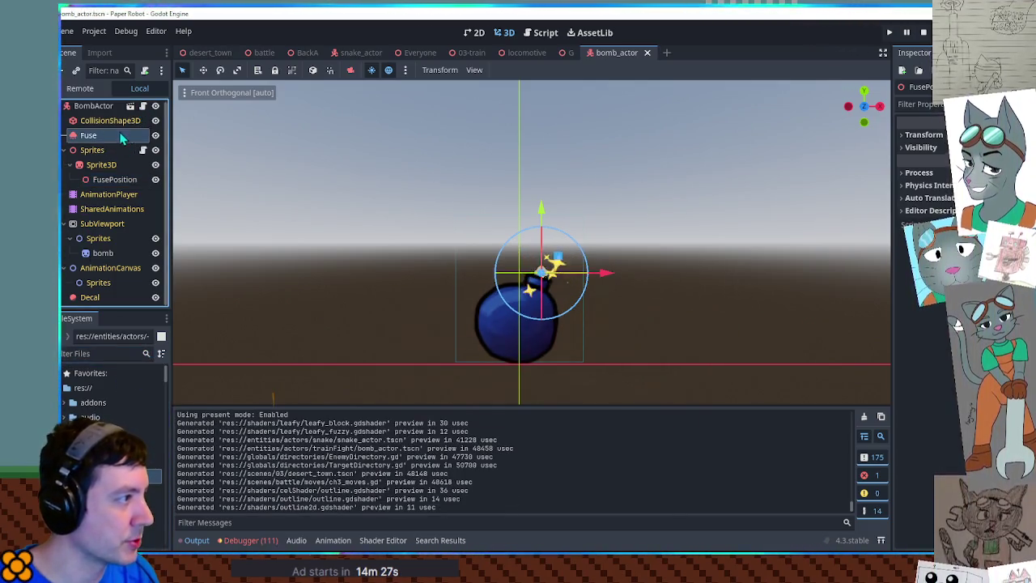
click(142, 106)
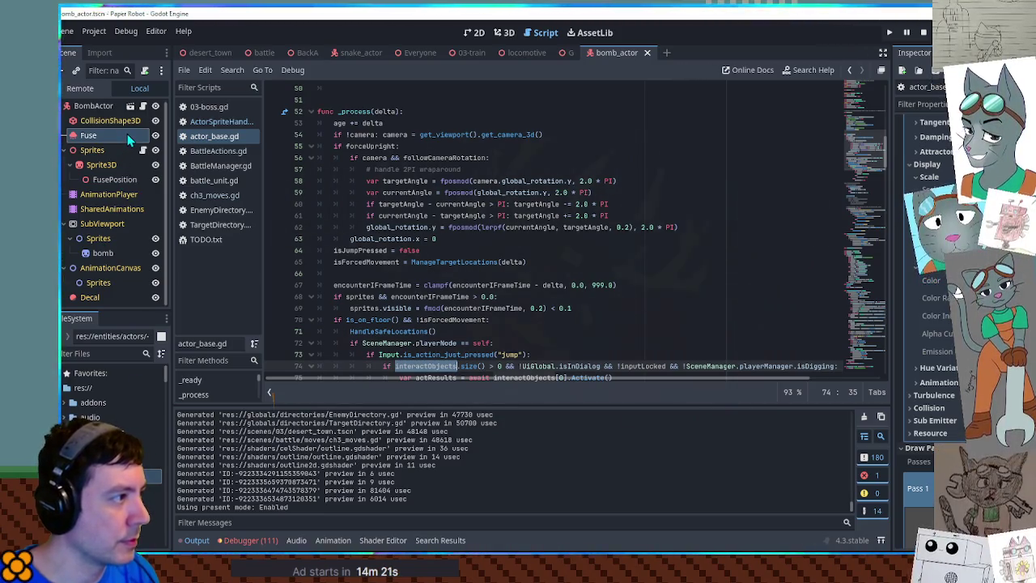
Step: Attach a new followPosition.gd script to Fuse, saved in entities/actors/-base actor
click(143, 72)
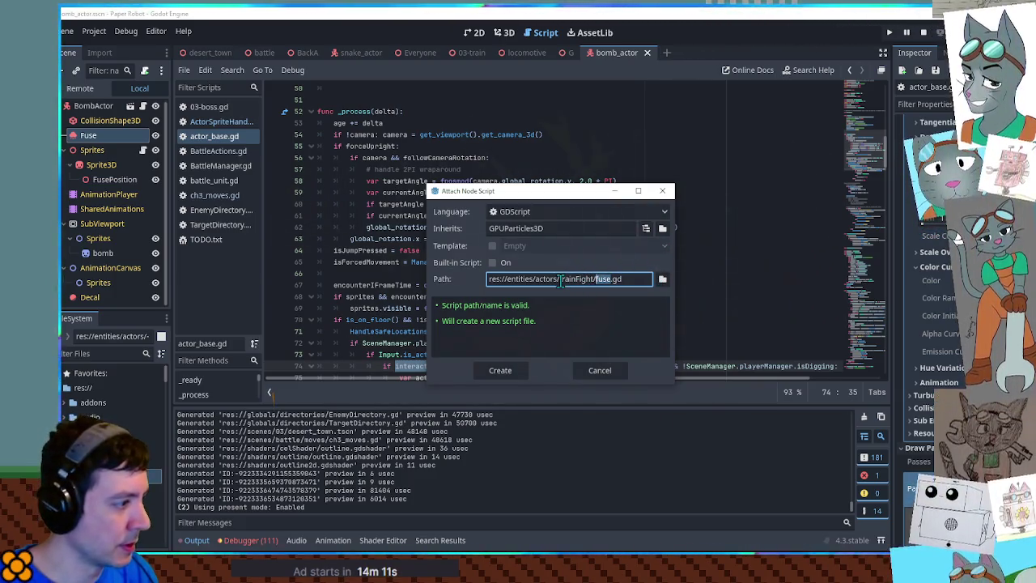
drag(560, 280, 596, 280)
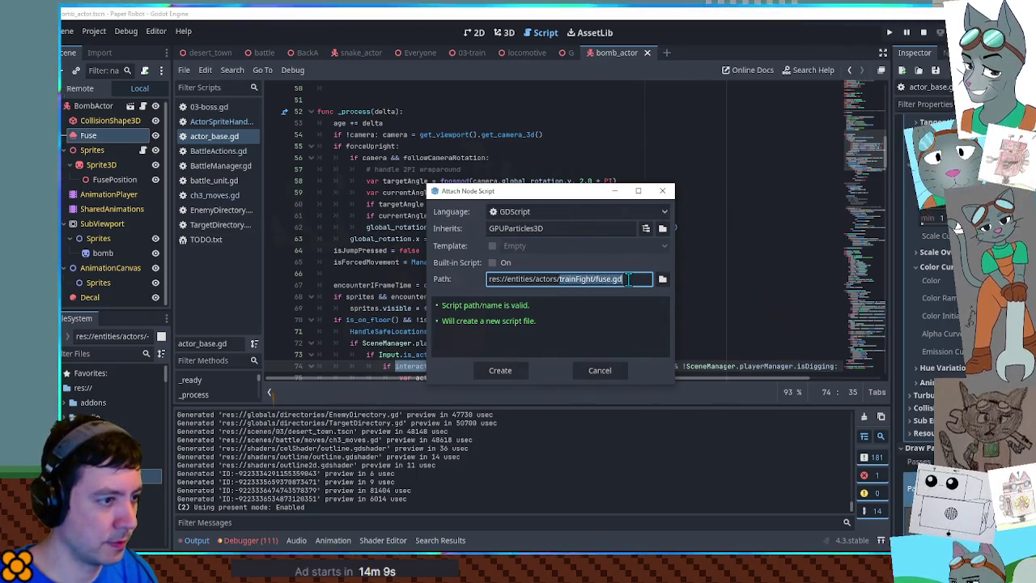
click(663, 279)
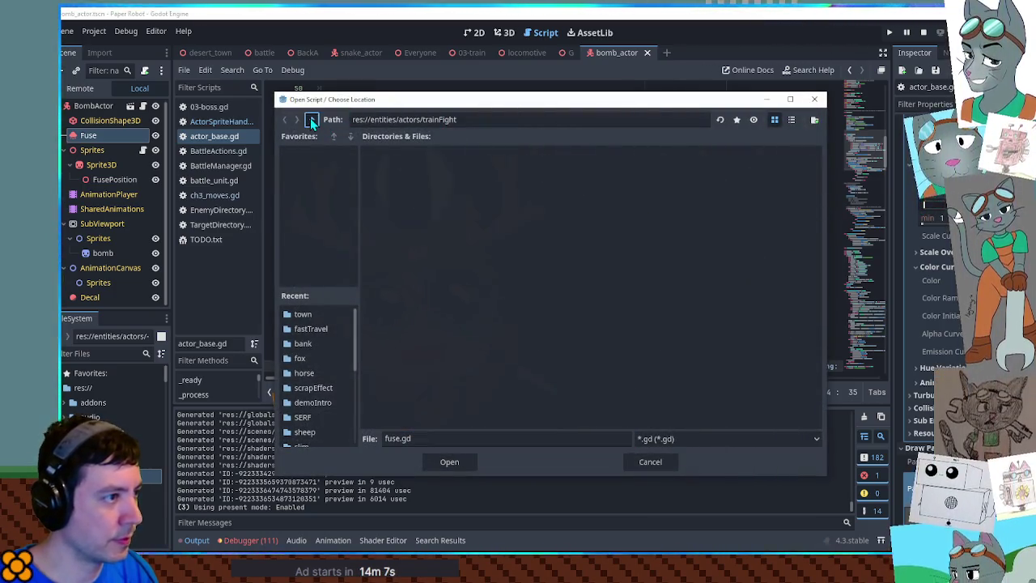
click(312, 119)
double_click(403, 175)
click(423, 438)
text(followPosition)
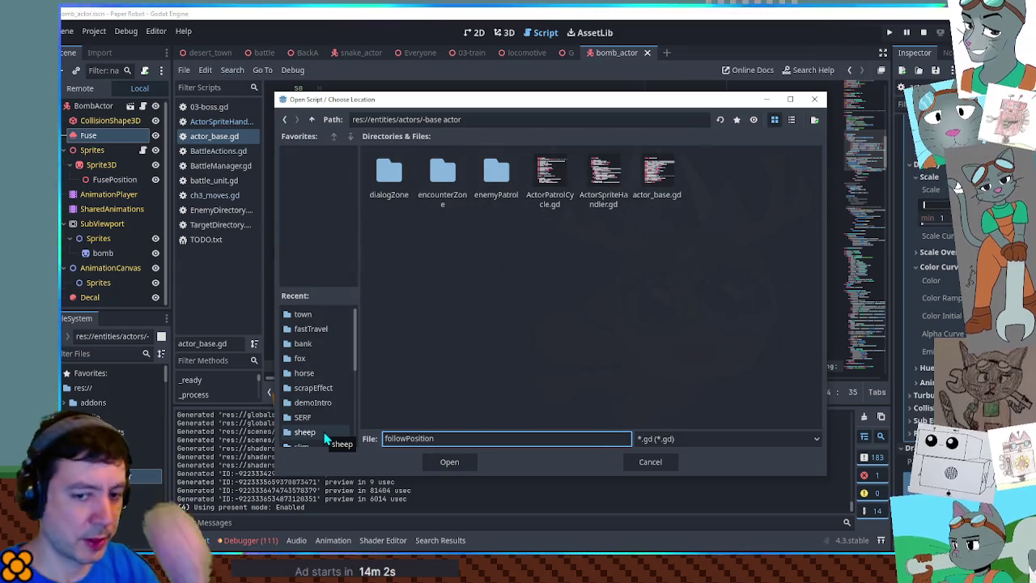
key(Return)
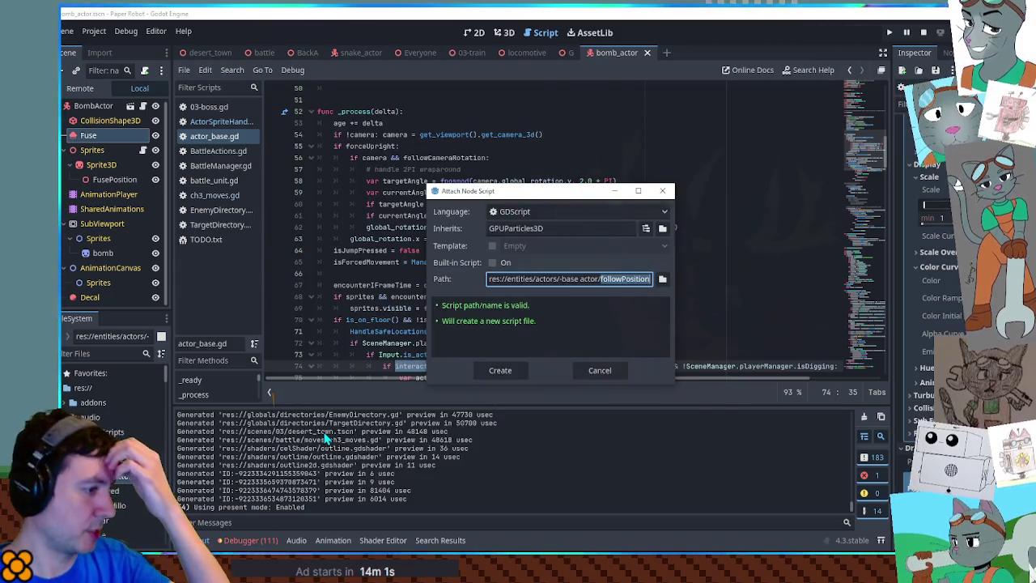
click(494, 371)
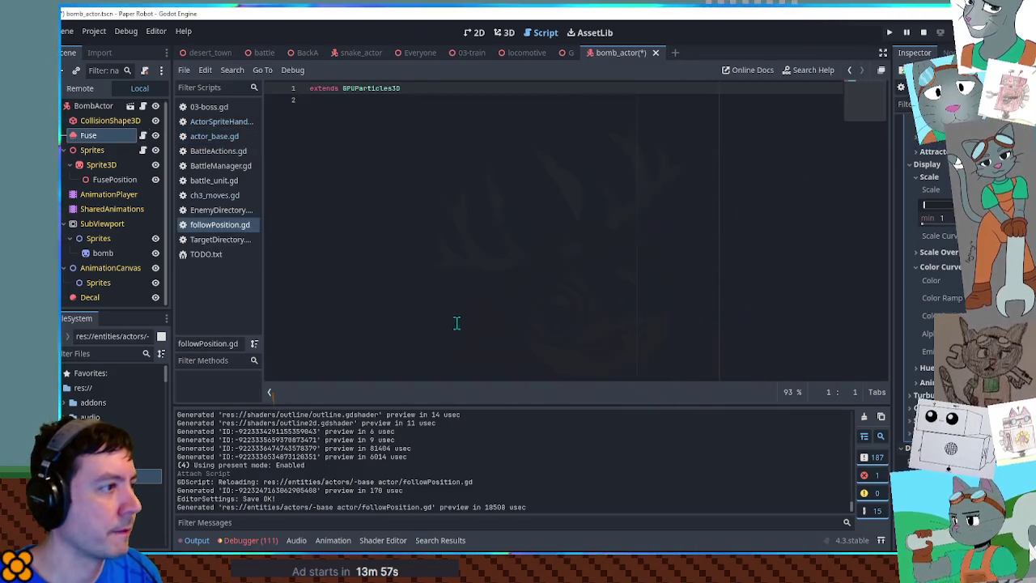
Step: Make the script extend Node3D, export a Node3D target, and add a _process function
double_click(389, 92)
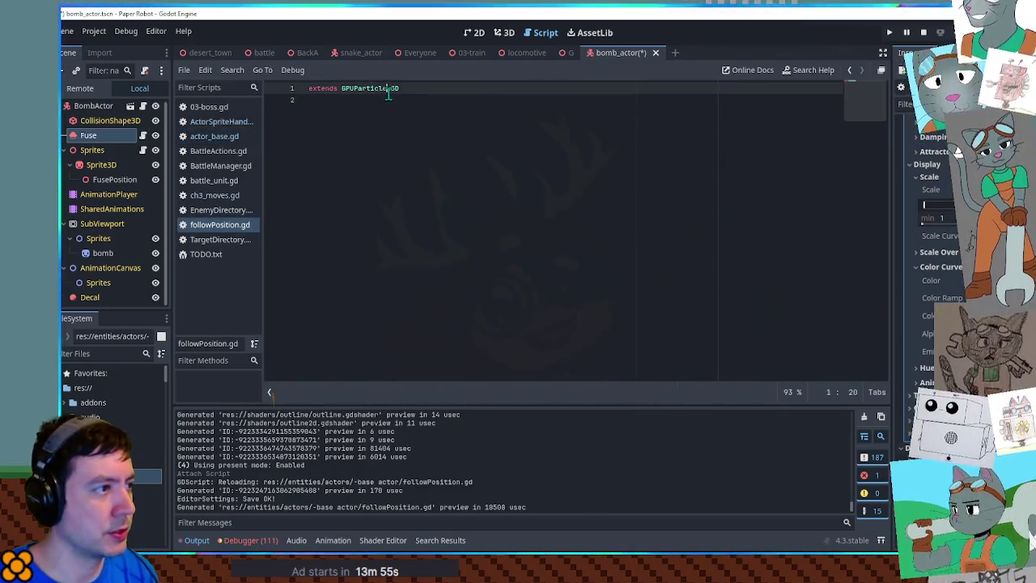
text(Node3D)
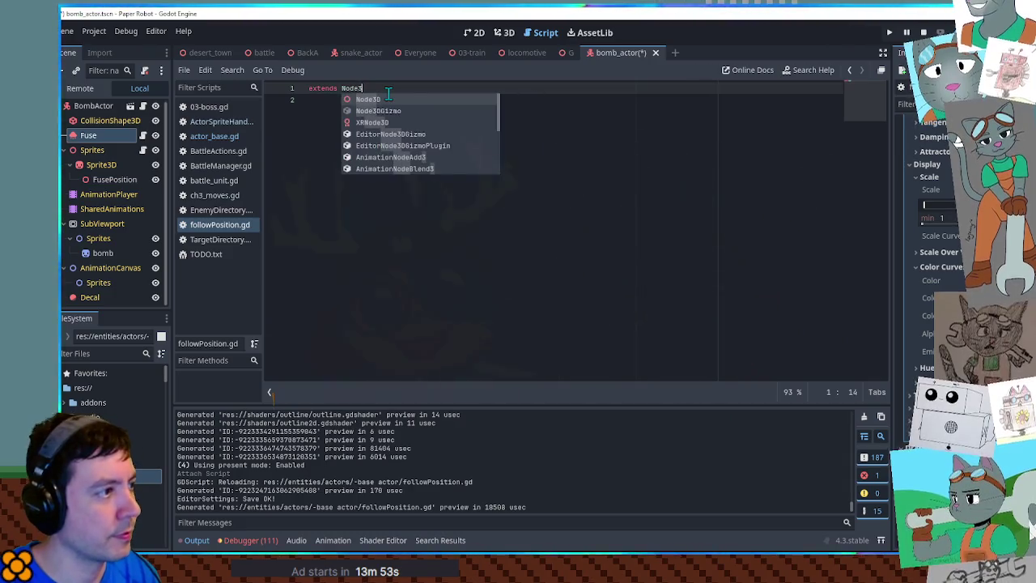
key(Return)
key(Return)
key(Return)
text(@export var target: Nod)
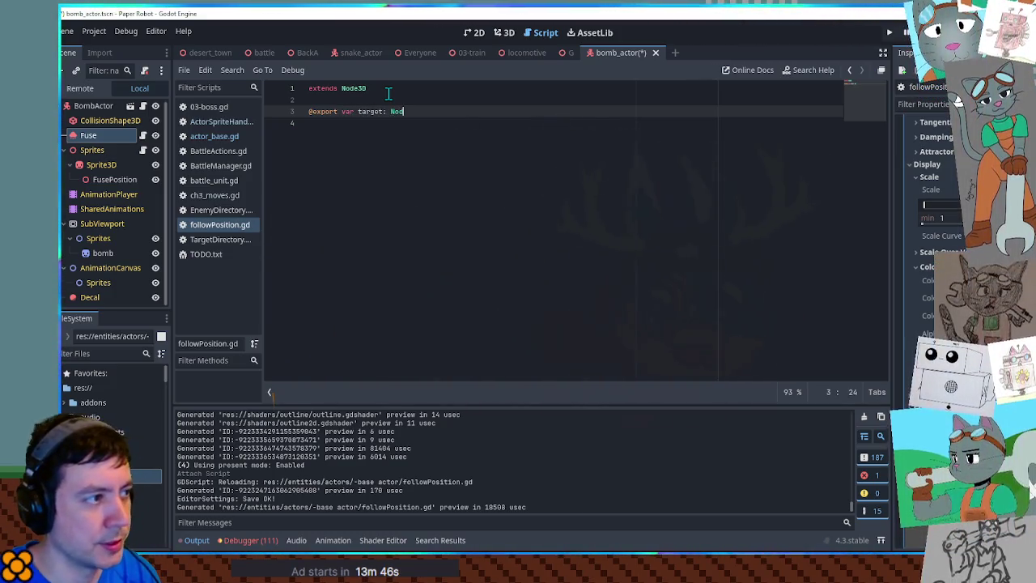
text(e3D)
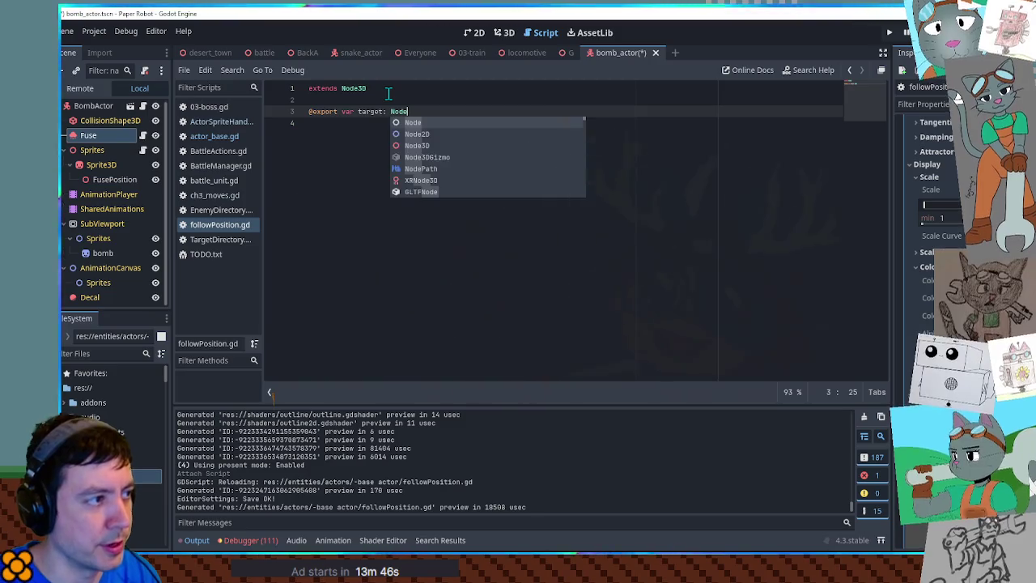
key(Return)
key(Return)
key(Return)
text(f)
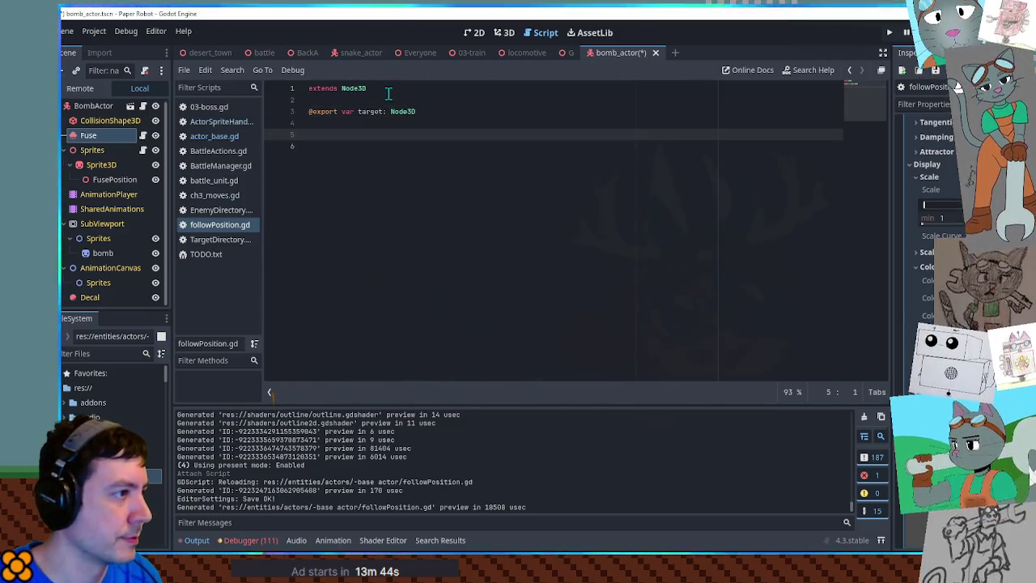
key(Return)
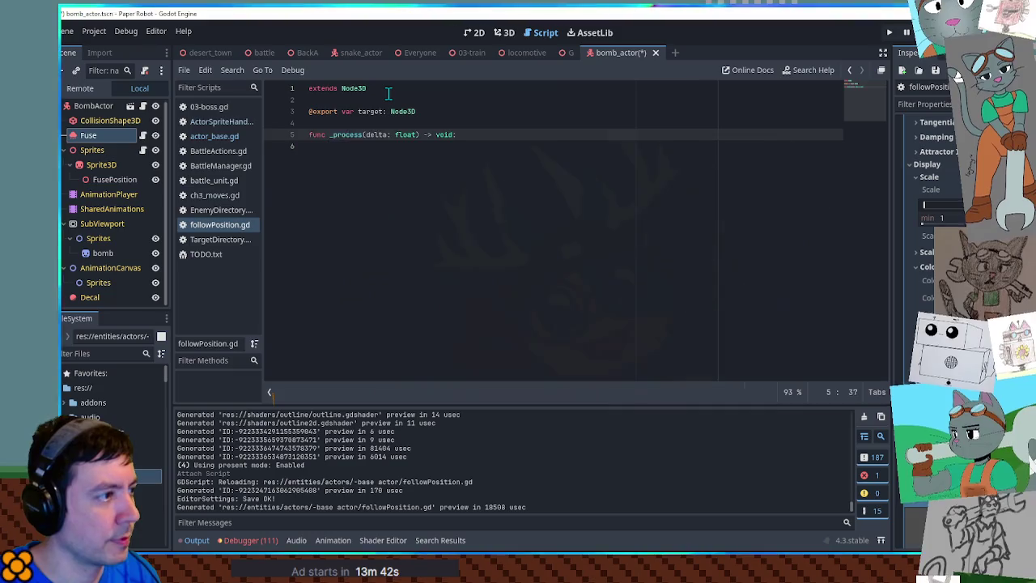
key(Return)
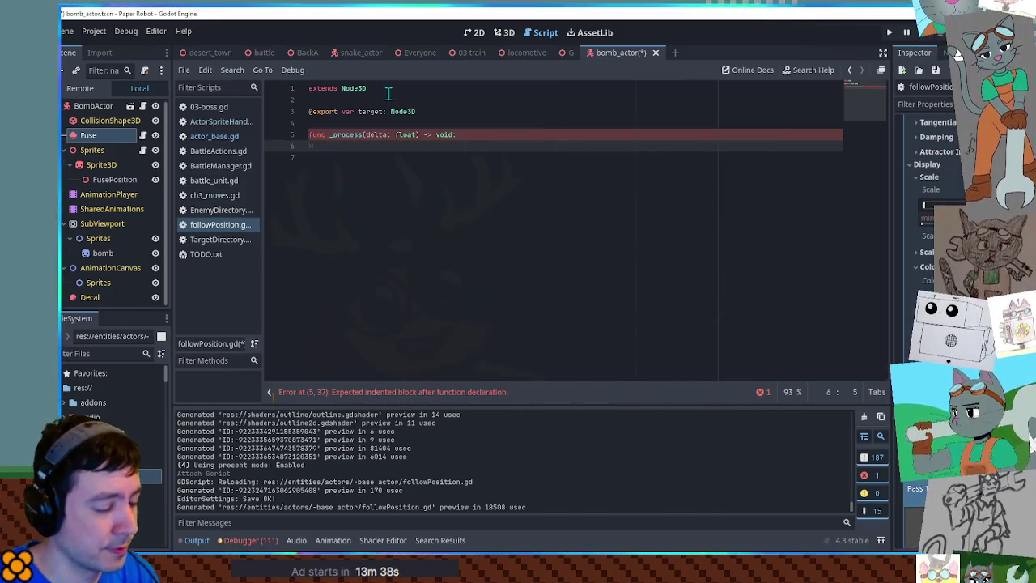
Step: In _process, set global_position to target.global_position, then save the script
text(global_p)
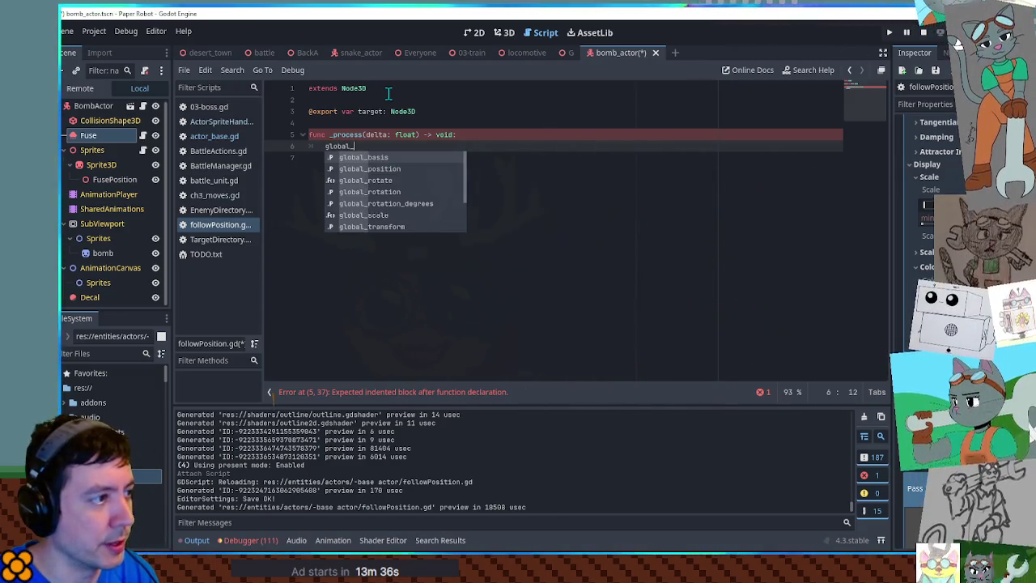
key(Return)
text(target.g)
key(Return)
key(BackSpace)
key(BackSpace)
key(BackSpace)
text(_)
key(Return)
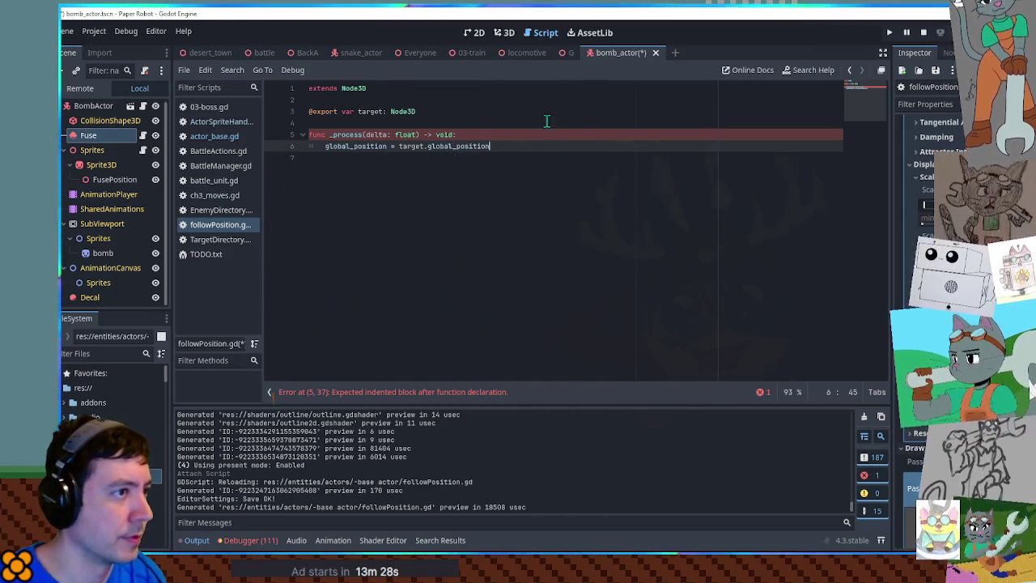
key(ctrl+s)
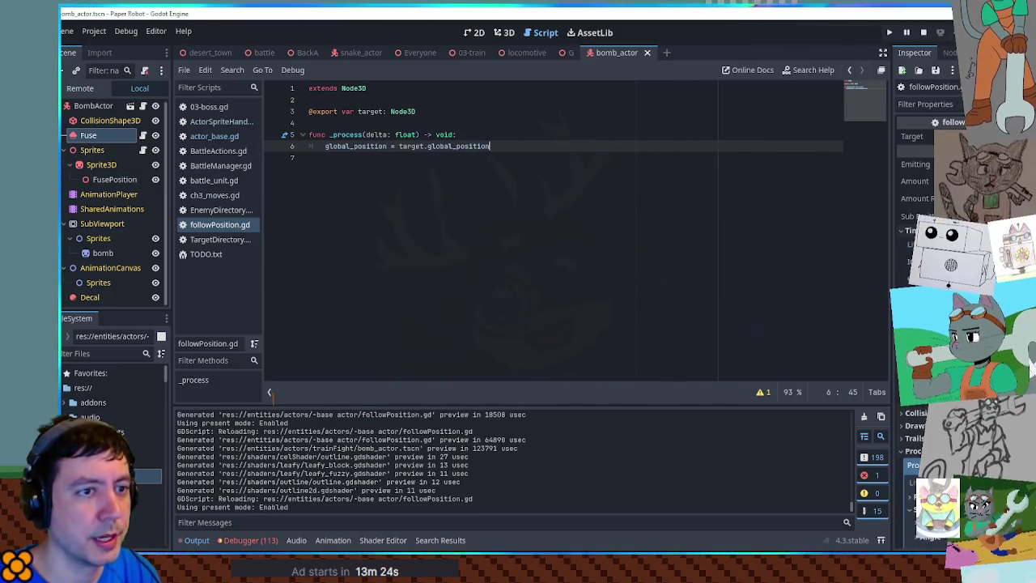
Step: Assign FusePosition as Fuse's Target and launch the game from the battle scene
drag(114, 179, 931, 136)
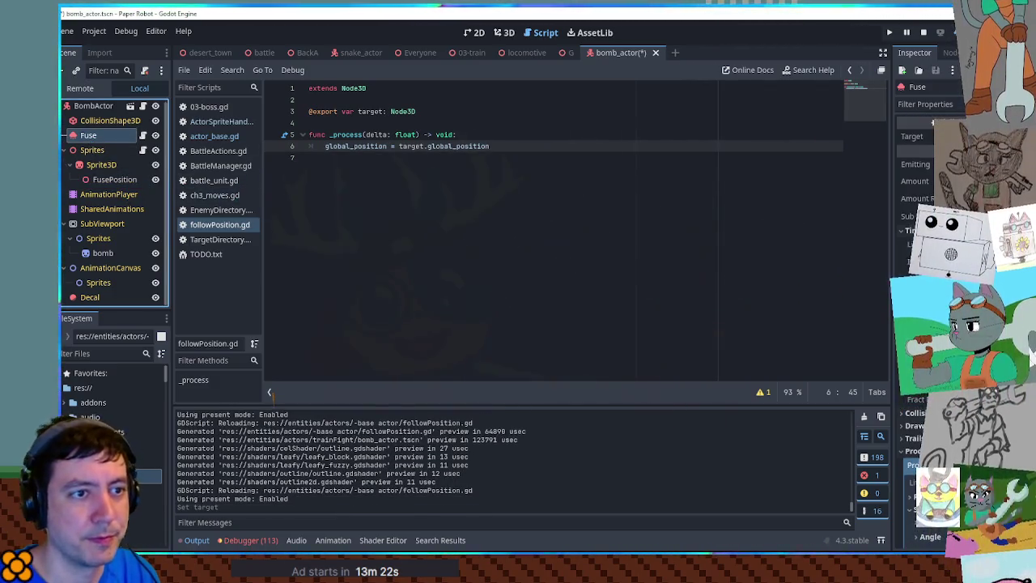
click(259, 53)
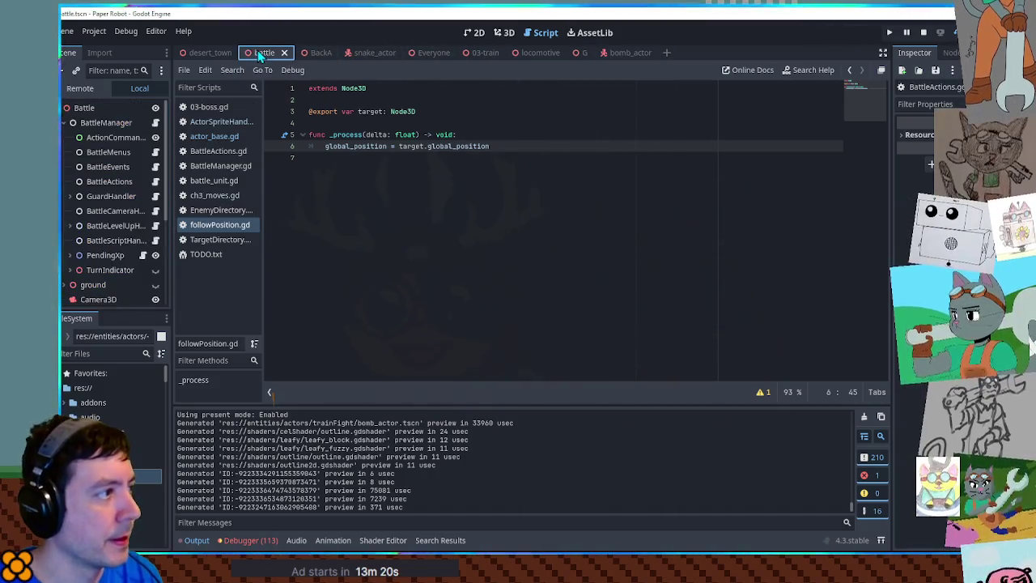
key(F8)
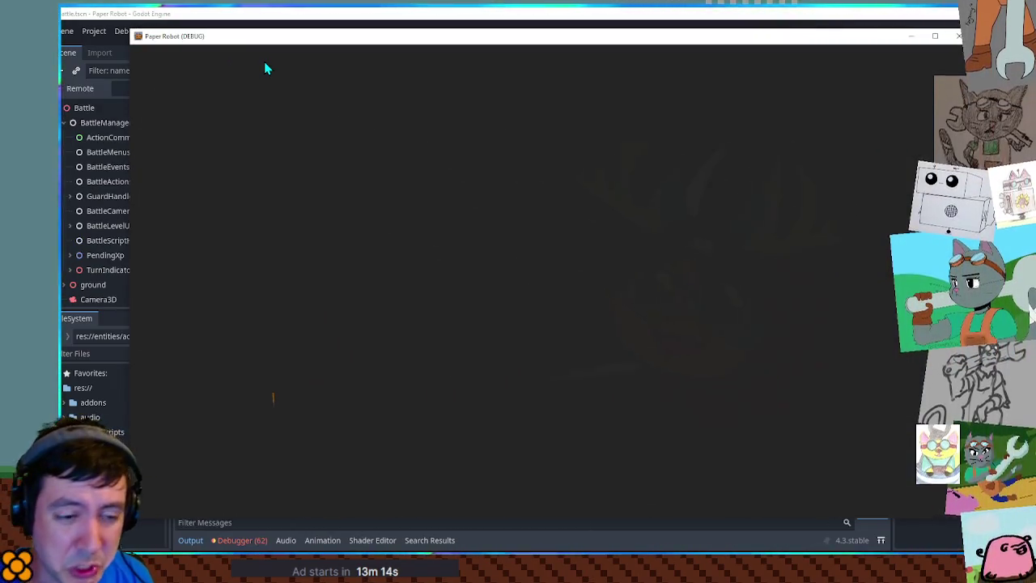
key(space)
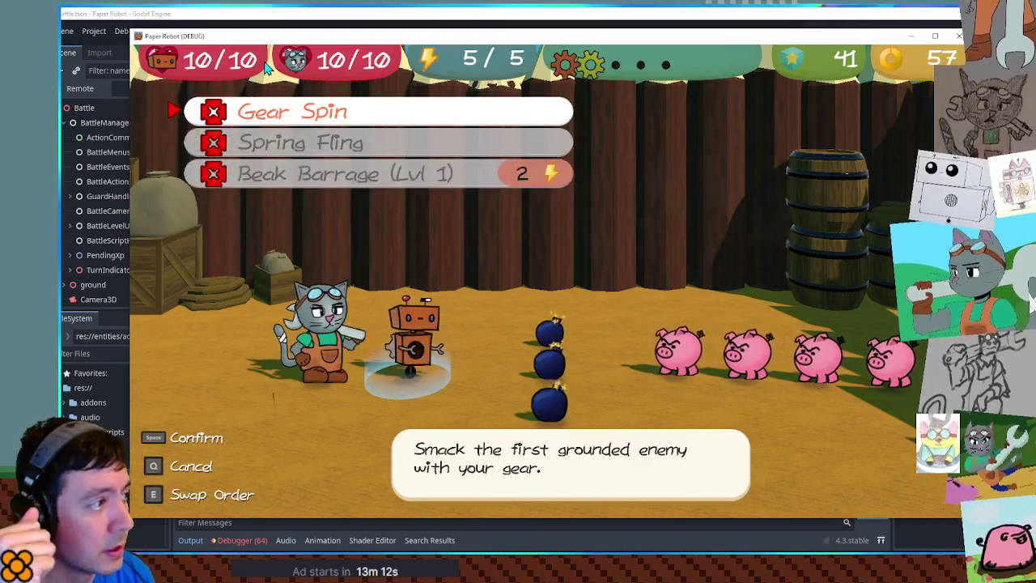
key(space)
key(space)
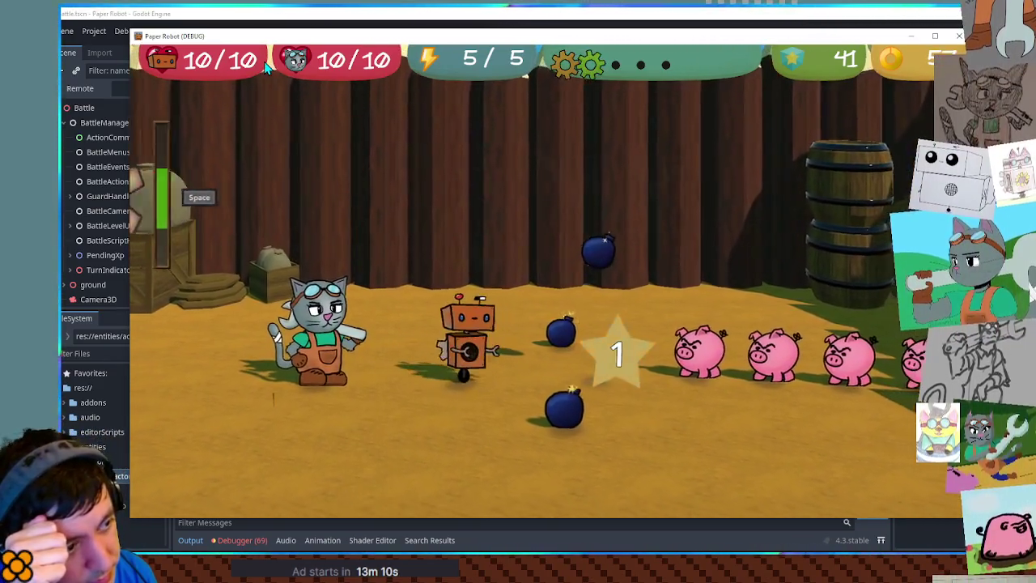
key(space)
key(space)
key(space)
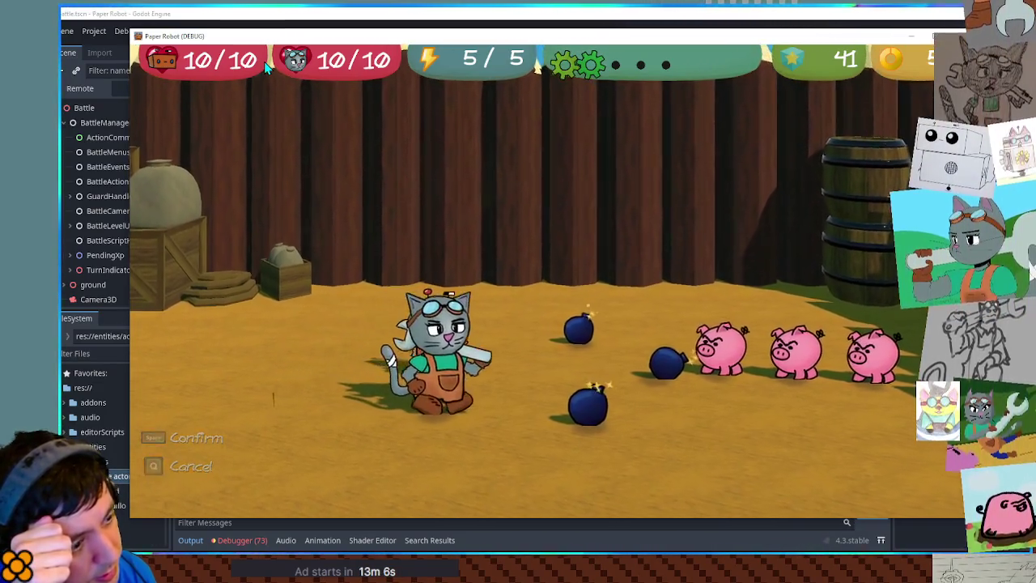
key(space)
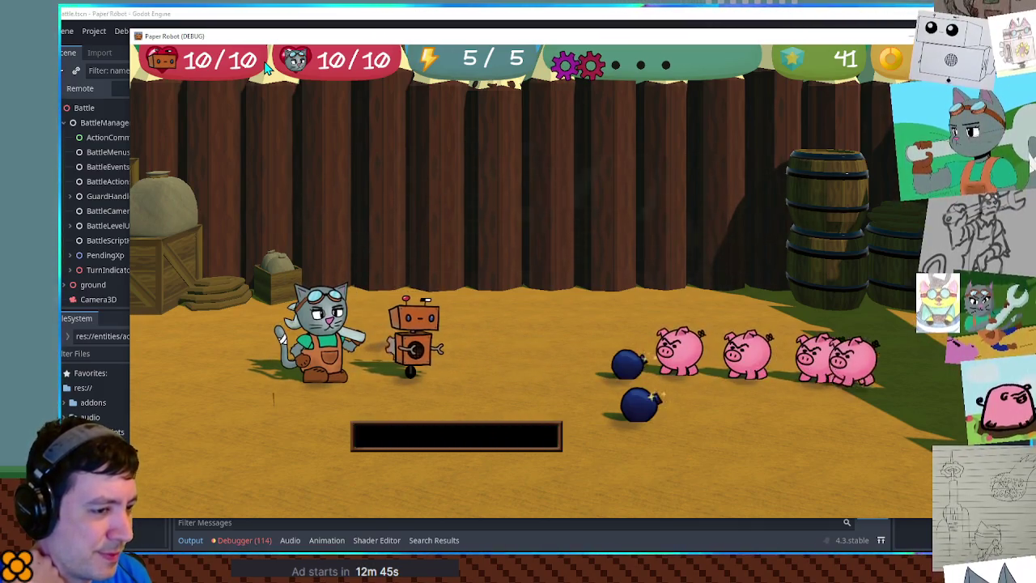
key(space)
key(space)
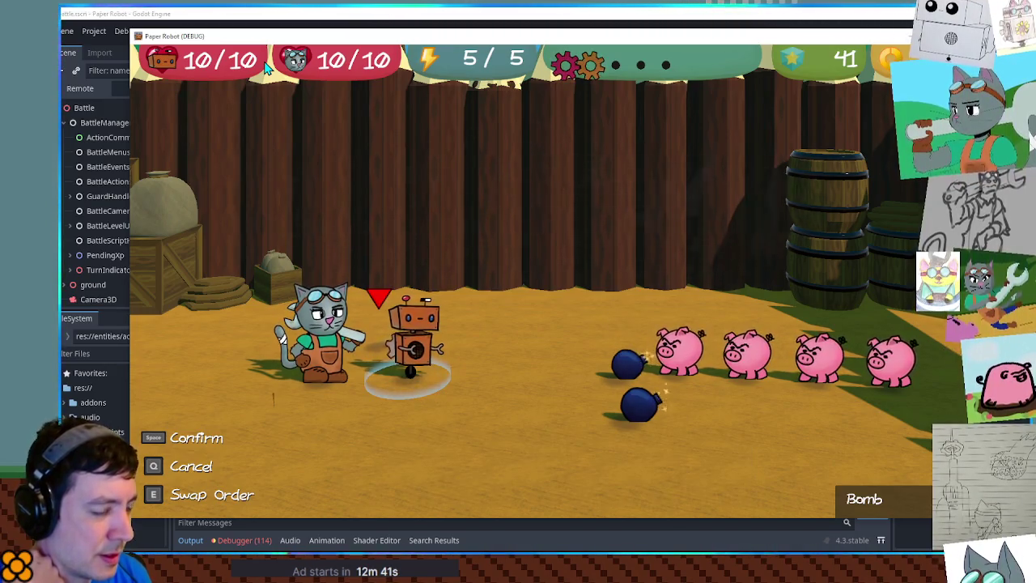
key(space)
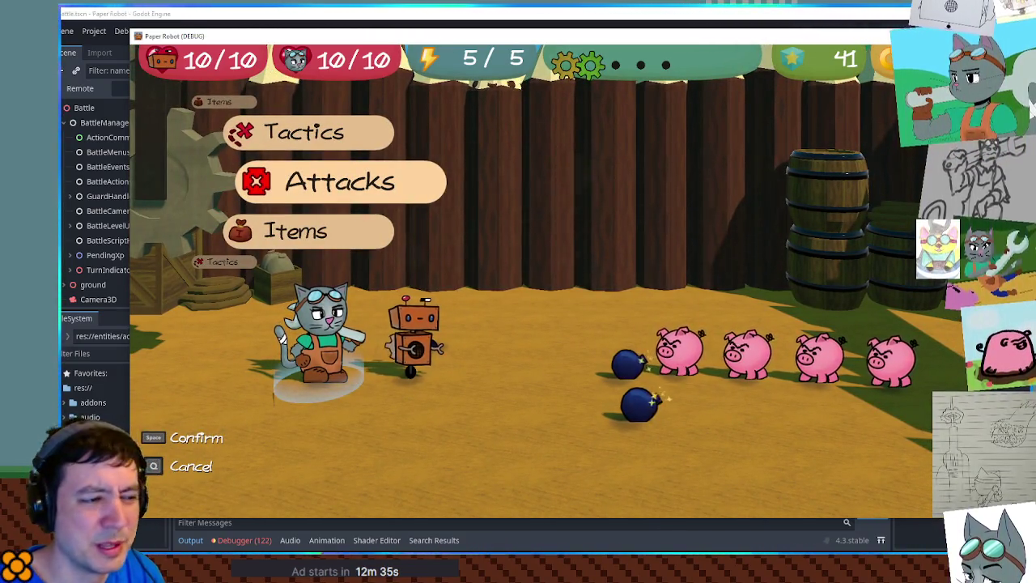
key(F8)
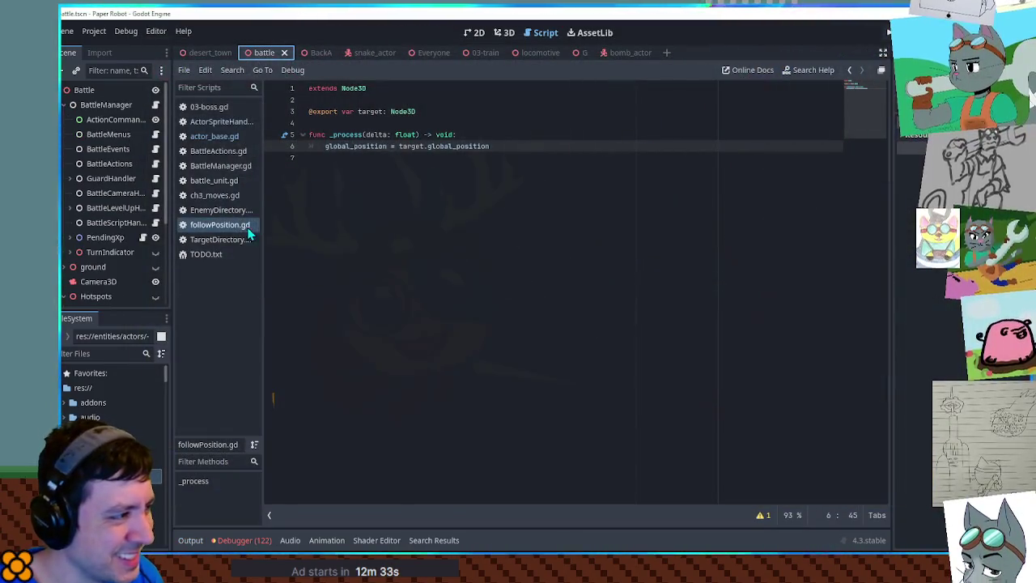
Step: Close followPosition.gd, actor_base.gd and the ActorSpriteHandler script
middle_click(225, 230)
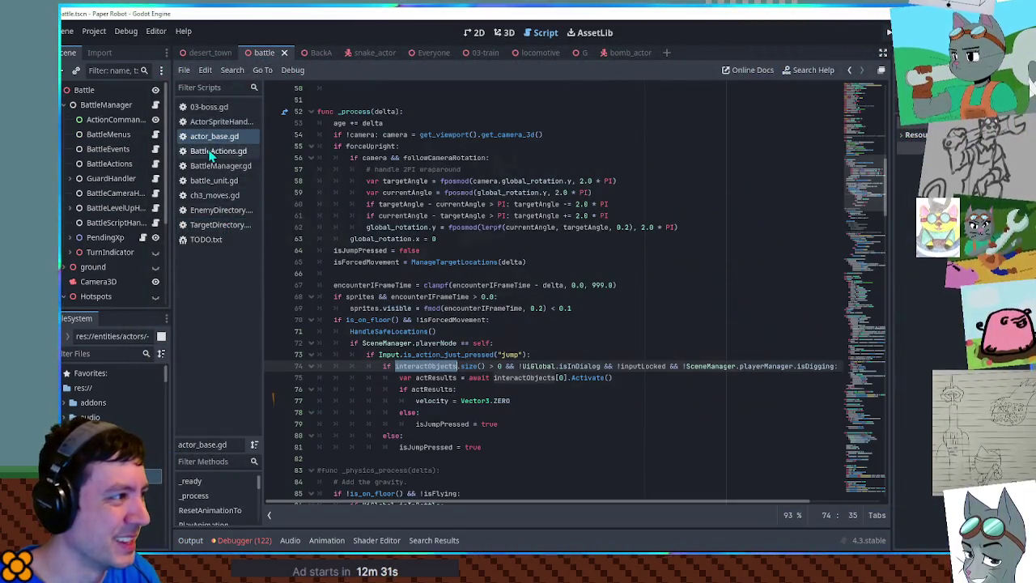
middle_click(215, 136)
middle_click(218, 121)
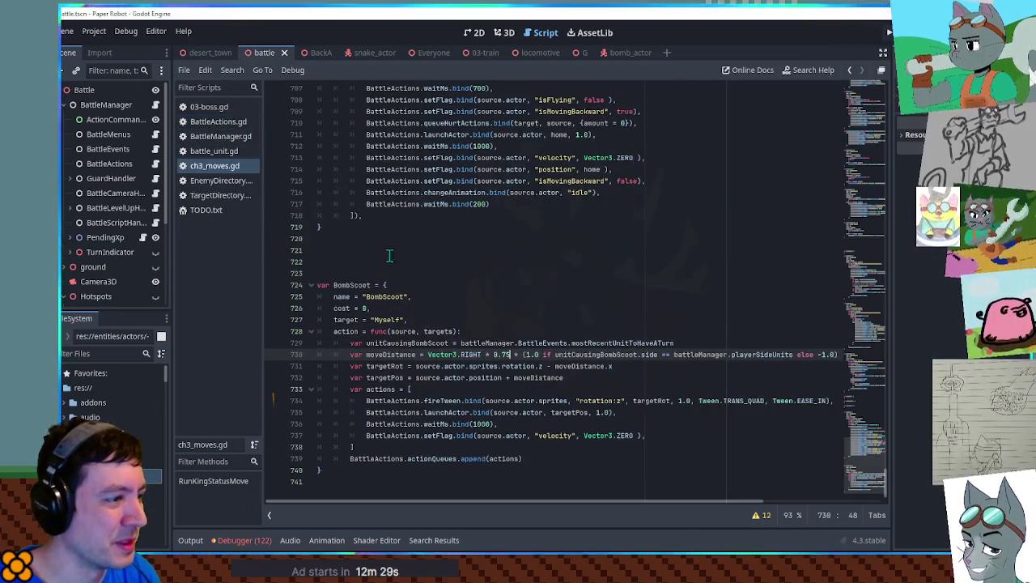
Step: Correct Vector3 in BombScoot's moveDistance and review the moveDistance, launchActor and waitMs uses
text(3)
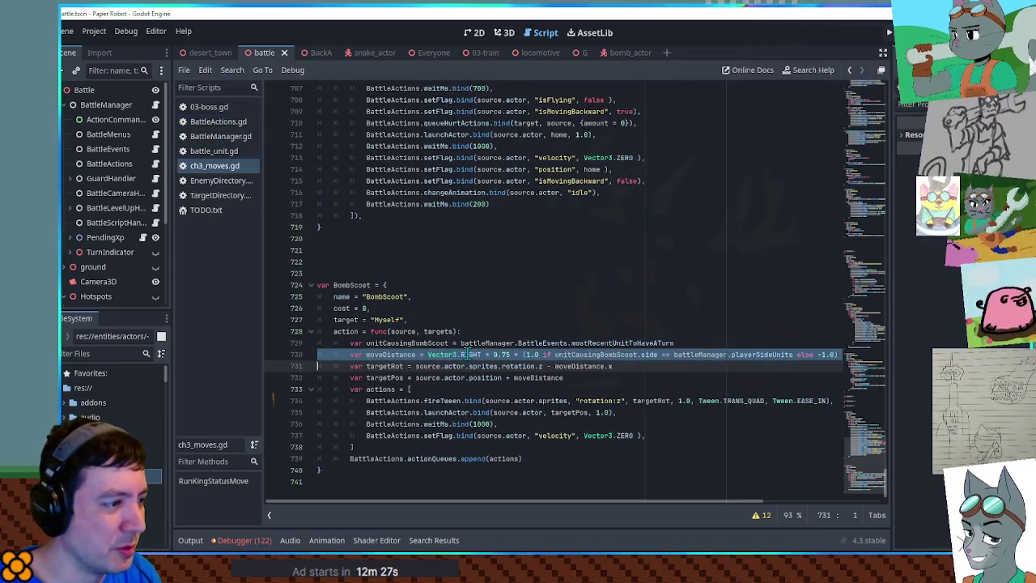
click(476, 355)
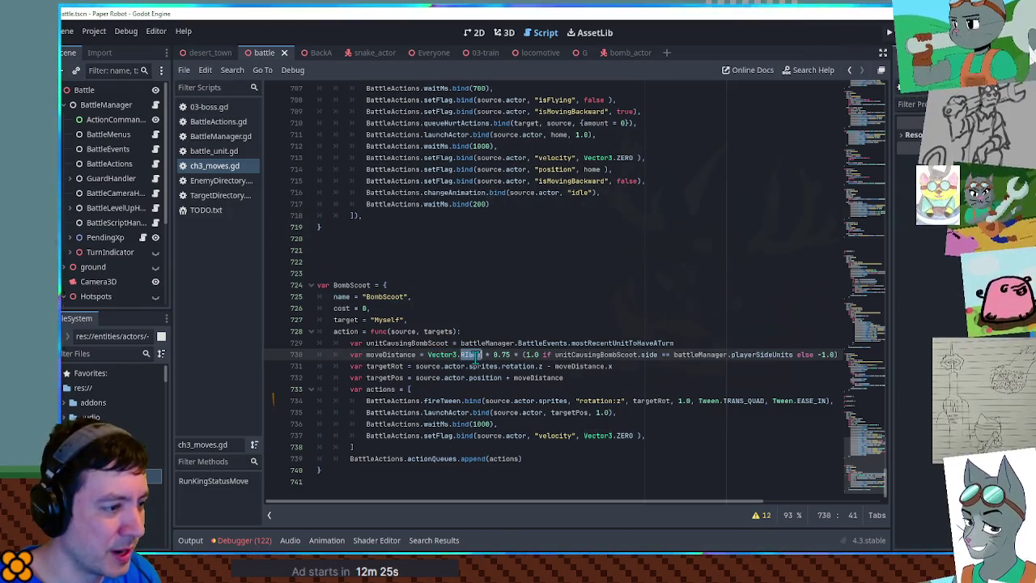
double_click(409, 355)
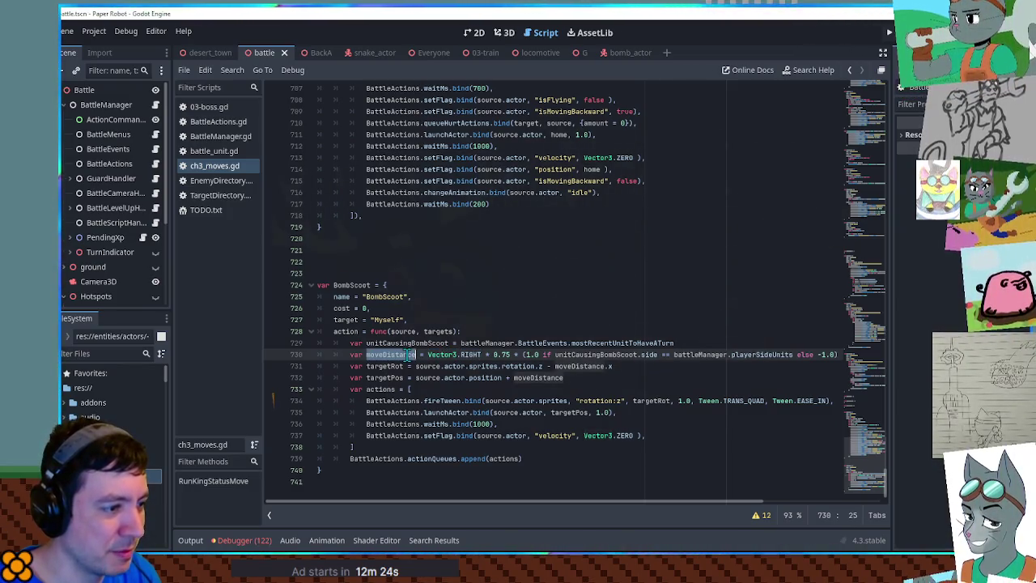
double_click(441, 414)
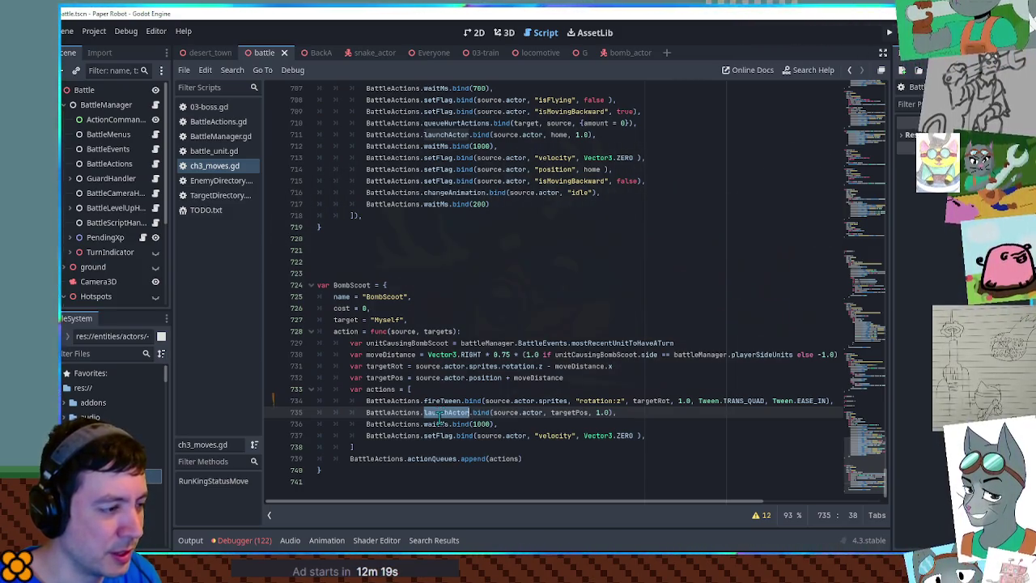
double_click(436, 423)
click(523, 401)
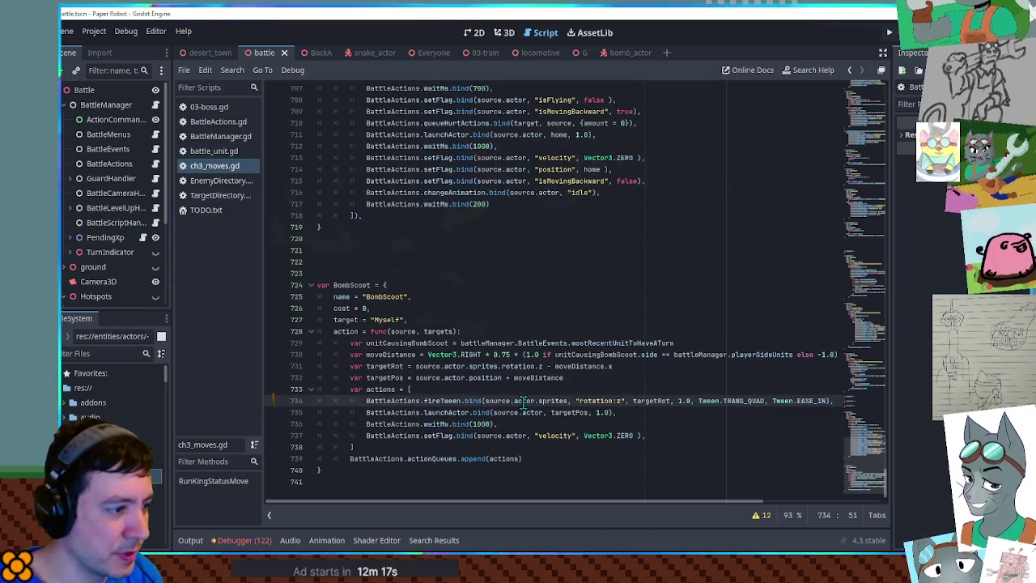
Step: Search ch3_moves.gd for waitFor, select the waitForCondition line 195, and return to bomb_actor
key(ctrl+f)
text(waitfor)
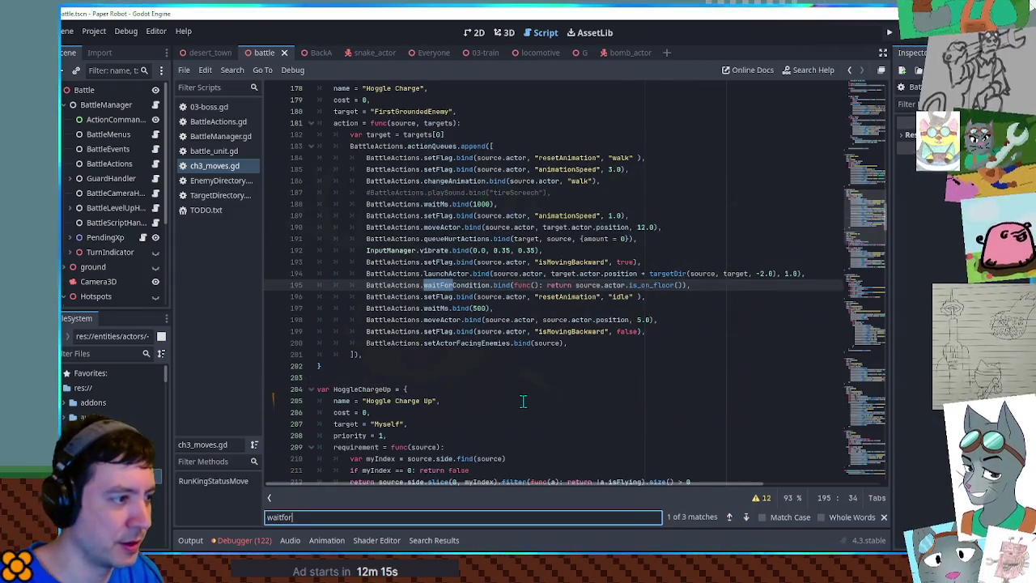
drag(816, 286, 823, 273)
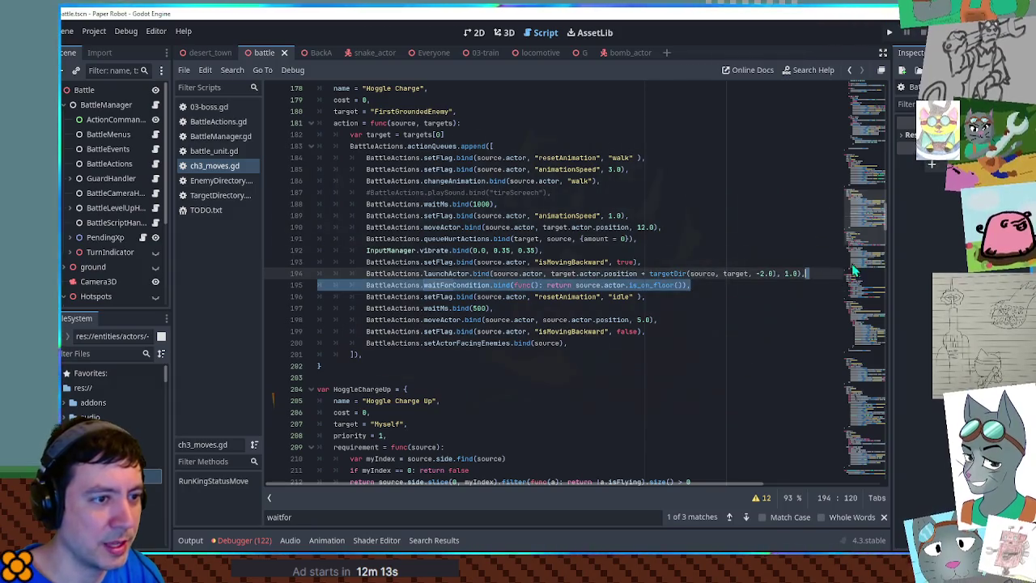
click(633, 53)
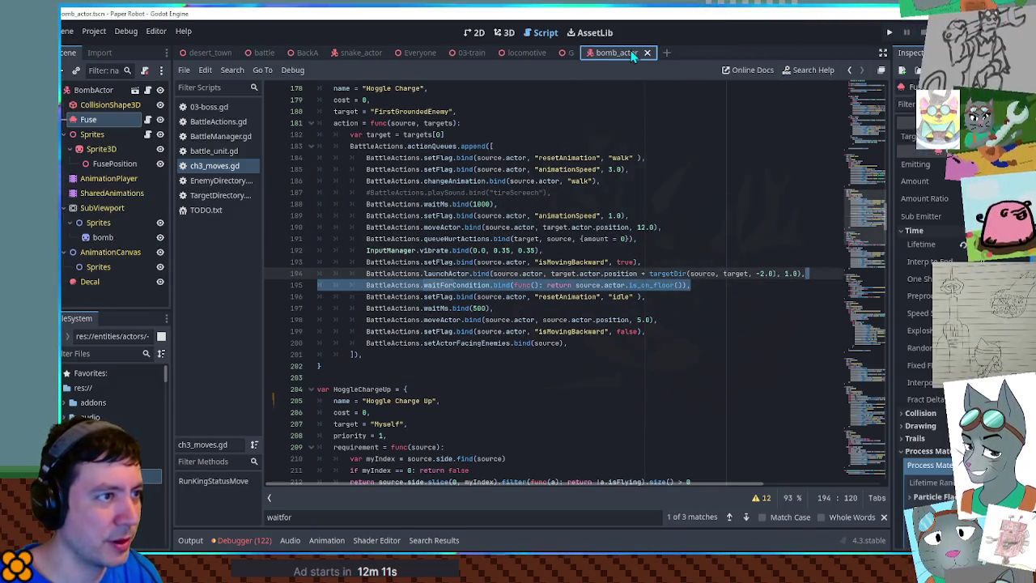
Step: Test-rotate the Sprites node in 3D to check its pivot, then cancel the rotation
click(508, 33)
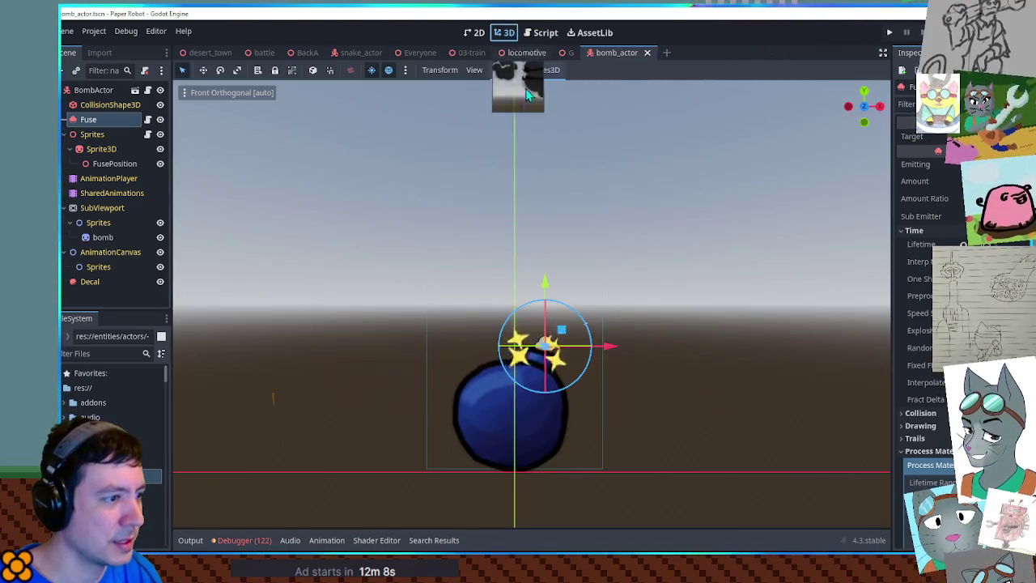
click(97, 149)
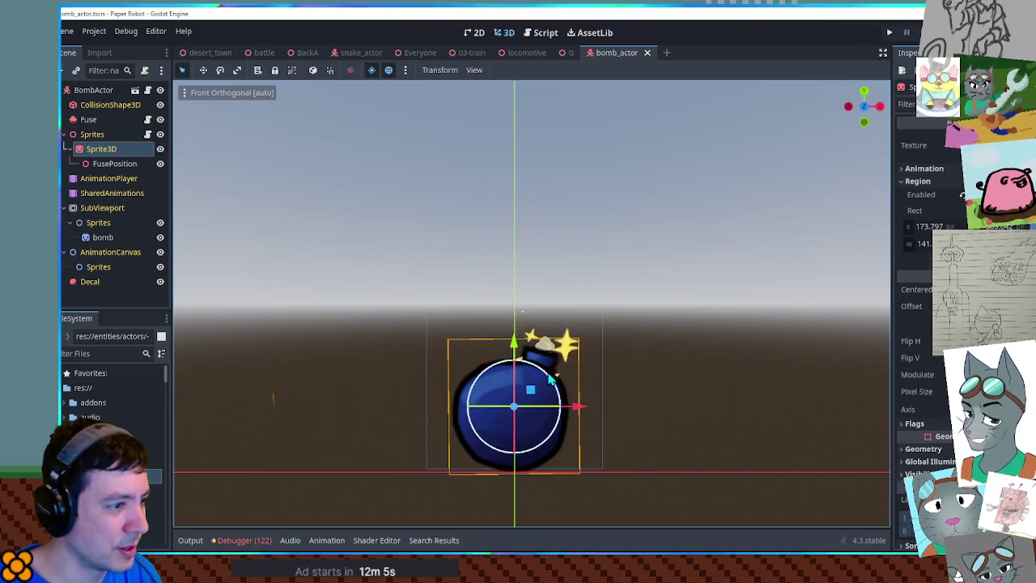
click(106, 136)
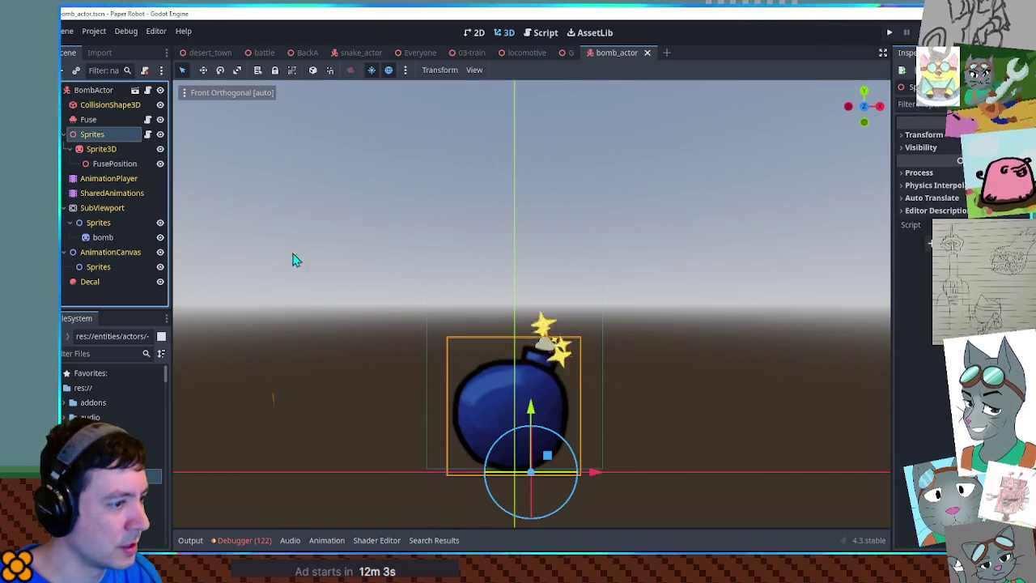
click(567, 444)
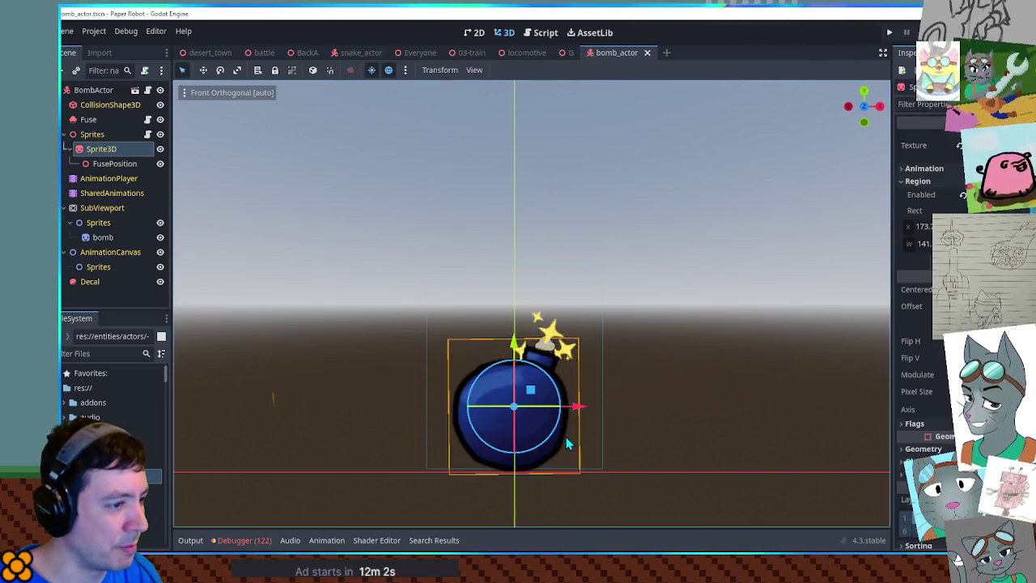
click(89, 134)
drag(564, 443, 577, 496)
right_click(576, 496)
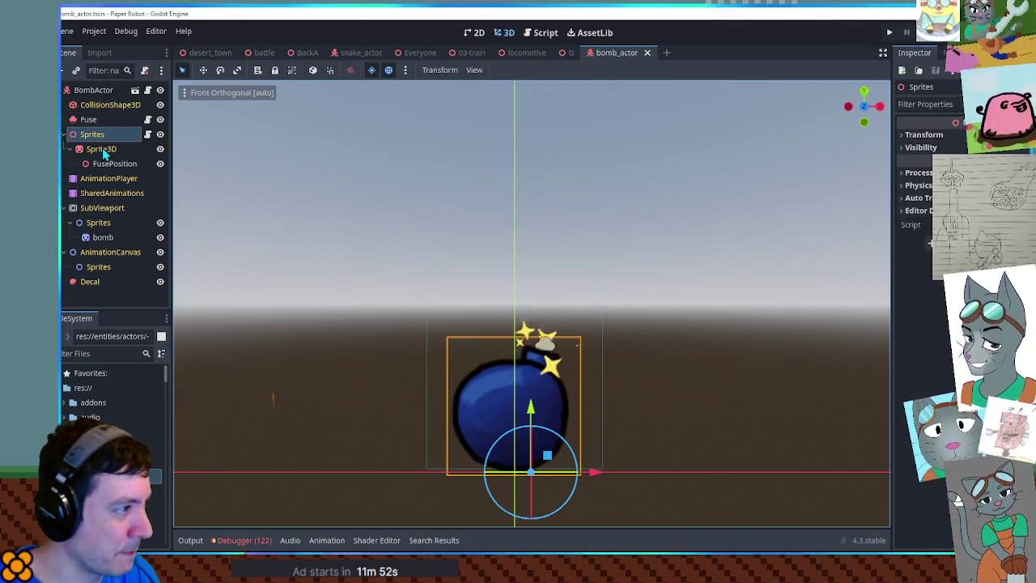
Step: Reset Sprite3D's position, lower it about 0.77, and raise the Sprites group about 0.24
click(101, 138)
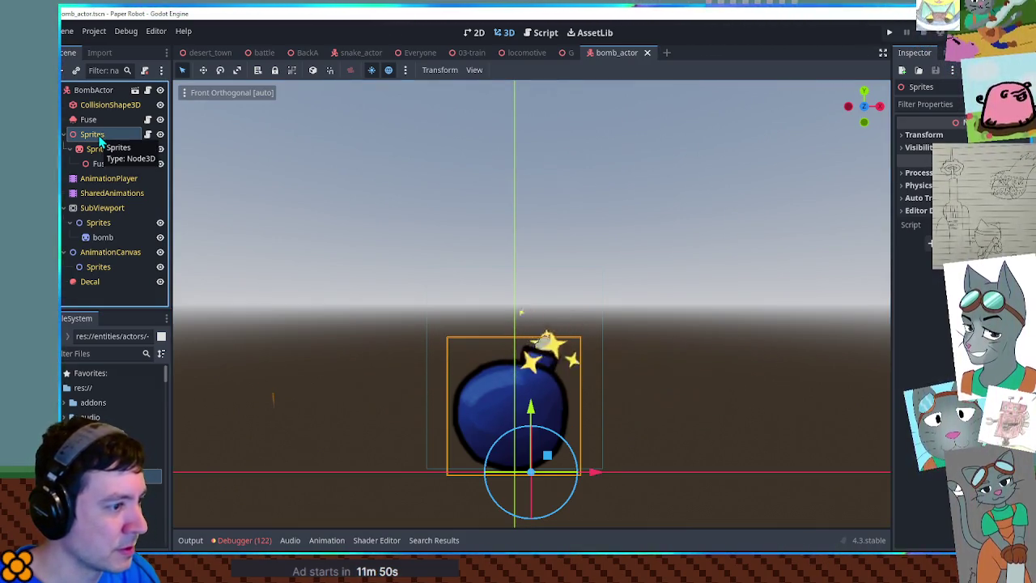
click(543, 392)
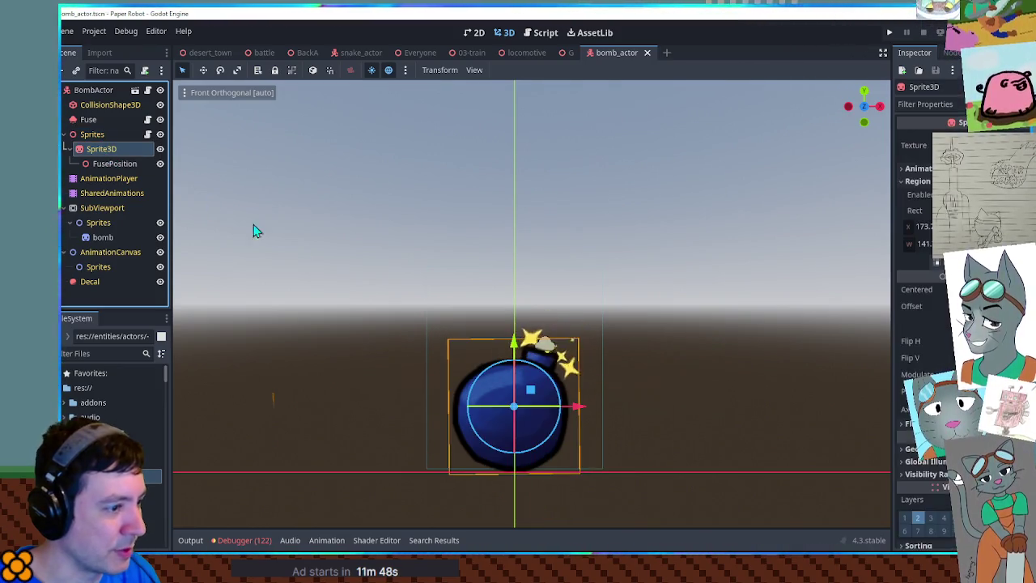
scroll(958, 473, down, 5)
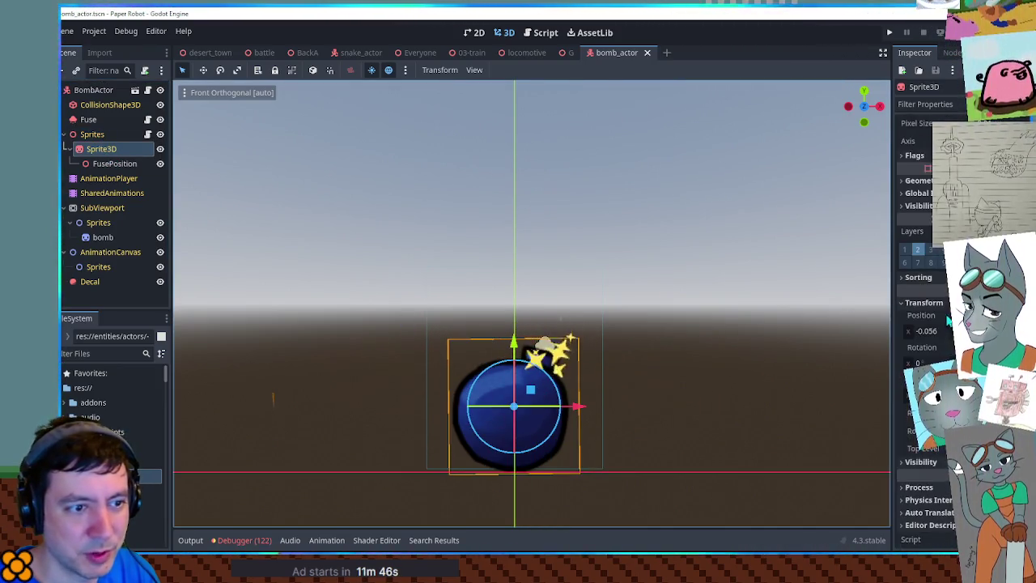
click(1022, 315)
drag(555, 224, 531, 457)
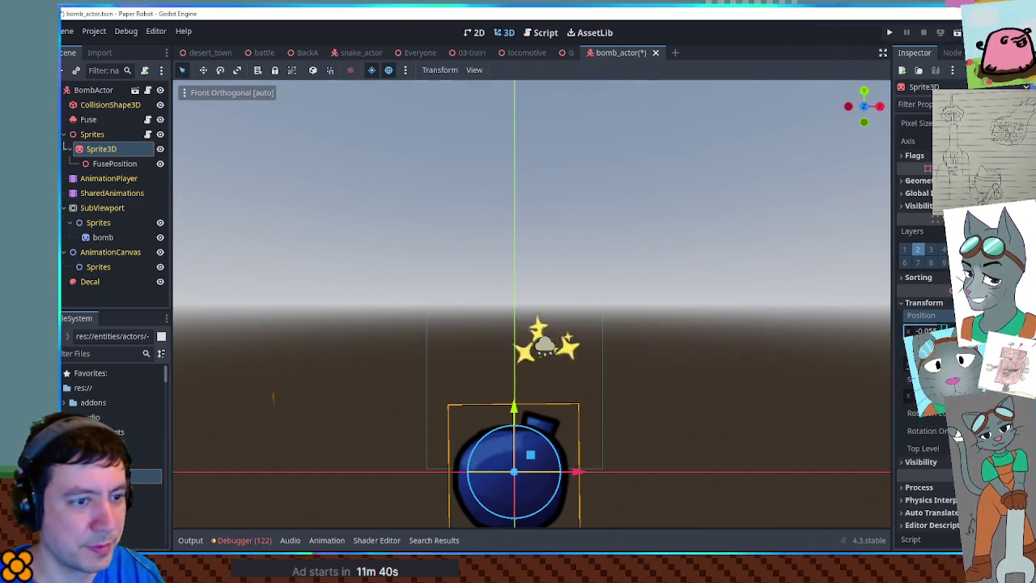
click(1022, 315)
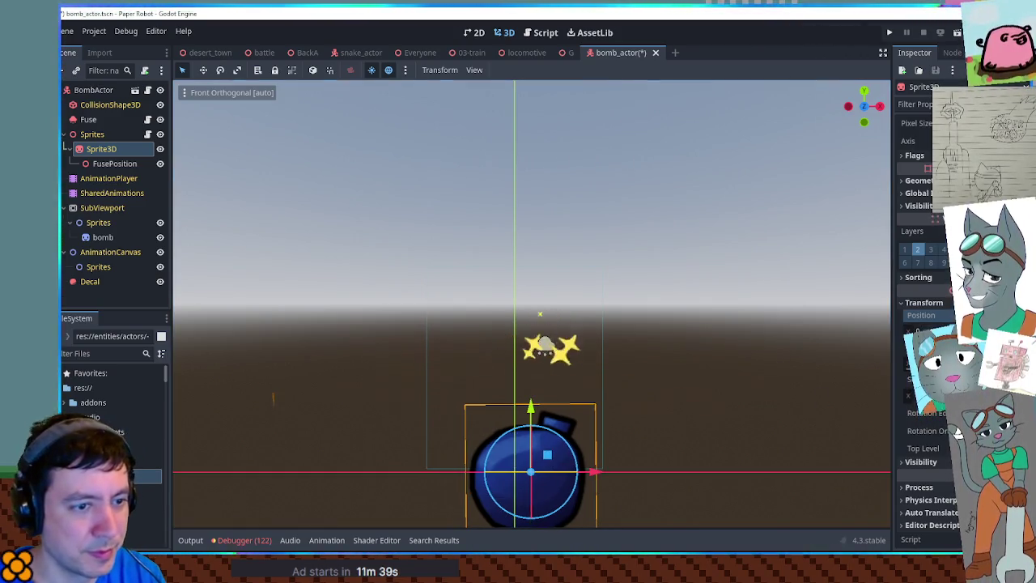
click(96, 136)
mouse_move(561, 458)
mouse_down()
mouse_move(541, 389)
mouse_move(529, 386)
mouse_up()
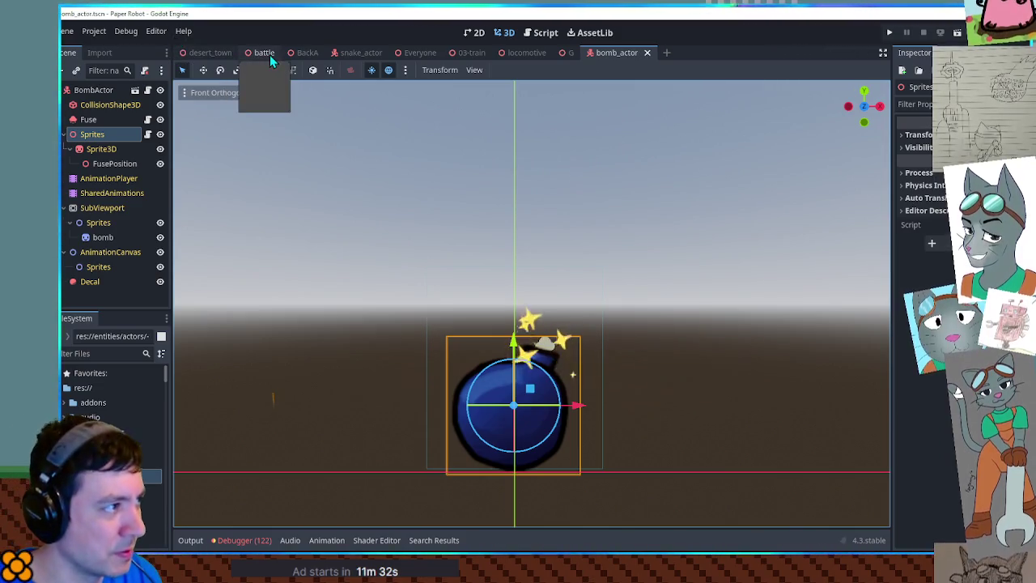
Step: Run the battle scene with F6 to check the three bombs, close it, and return to bomb_actor
click(266, 59)
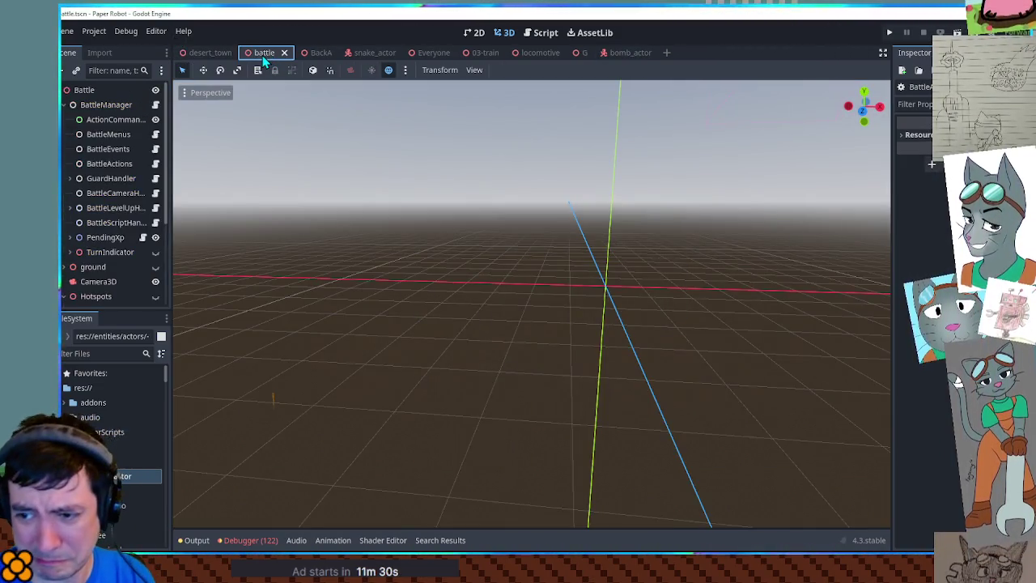
key(F6)
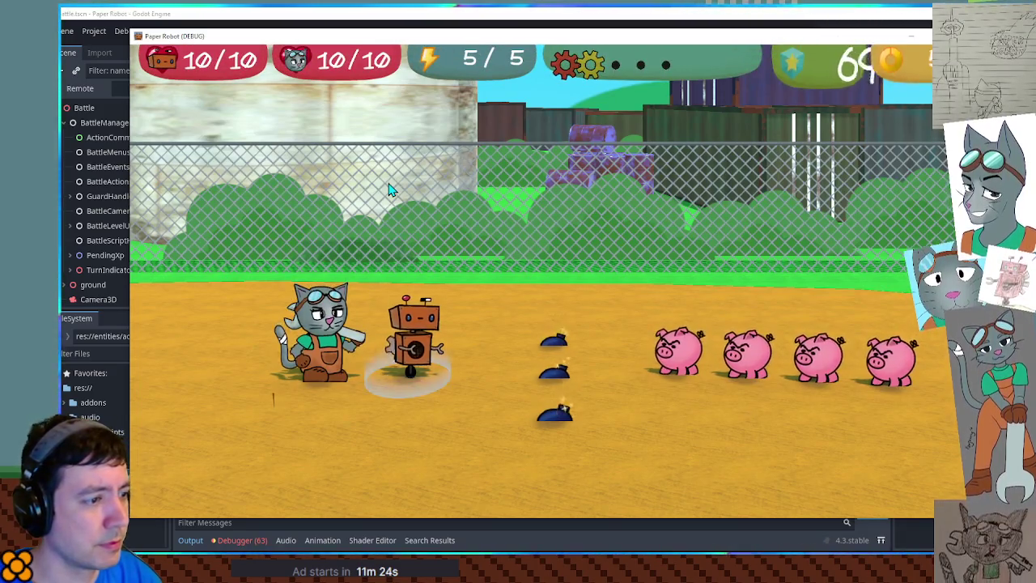
key(F8)
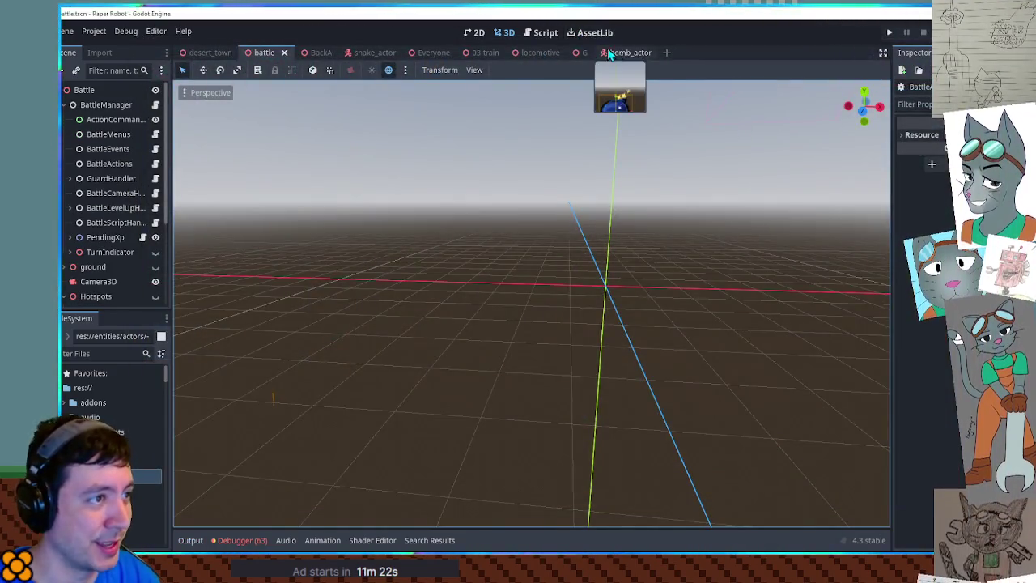
click(605, 52)
Step: Orbit around the bomb while inspecting BombActor, CollisionShape3D, Sprites, Sprite3D and FusePosition
mouse_move(712, 287)
mouse_down()
mouse_move(610, 300)
mouse_move(689, 287)
mouse_move(701, 225)
mouse_move(673, 321)
mouse_move(678, 269)
mouse_move(677, 296)
mouse_up()
scroll(703, 232, down, 3)
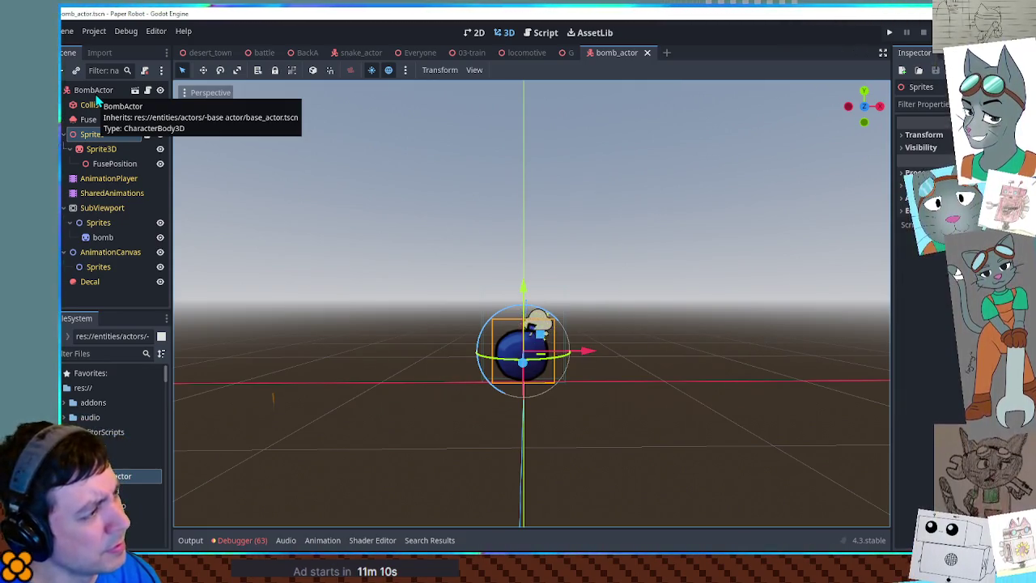
click(97, 93)
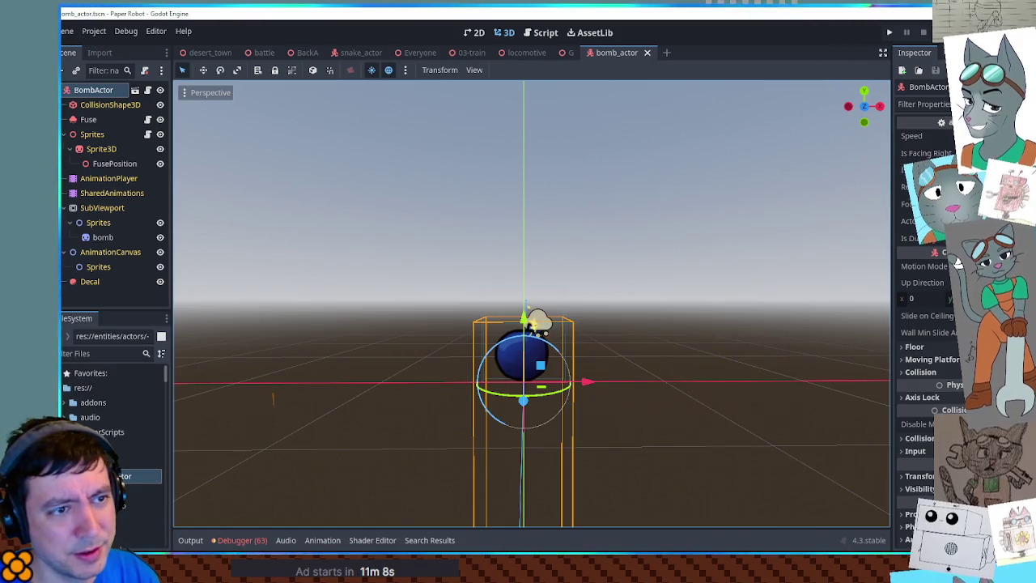
mouse_move(656, 224)
mouse_down()
mouse_move(685, 357)
mouse_move(639, 211)
mouse_up()
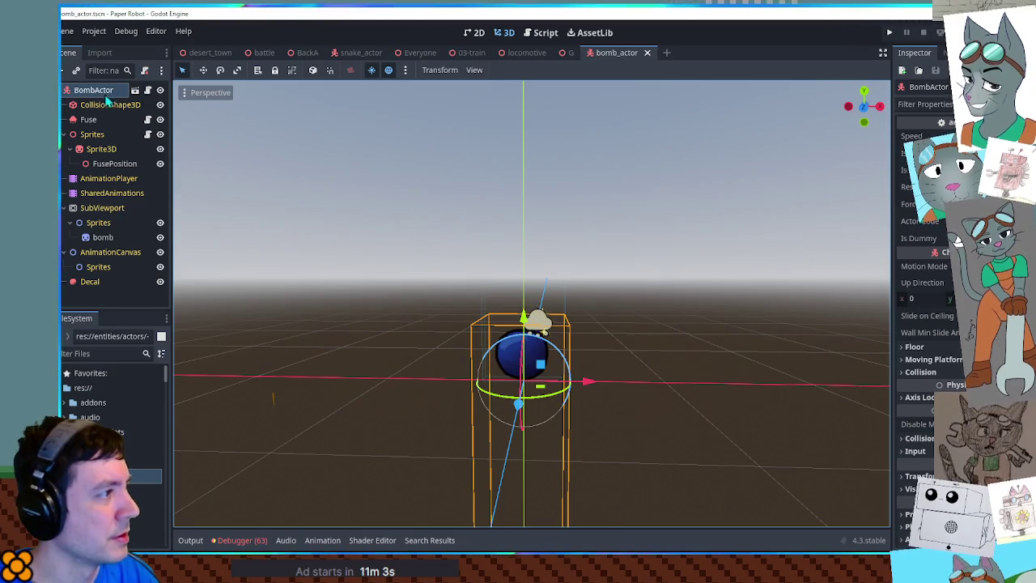
click(106, 105)
mouse_move(439, 224)
mouse_down()
mouse_move(467, 222)
mouse_move(472, 210)
mouse_move(416, 224)
mouse_move(474, 228)
mouse_up()
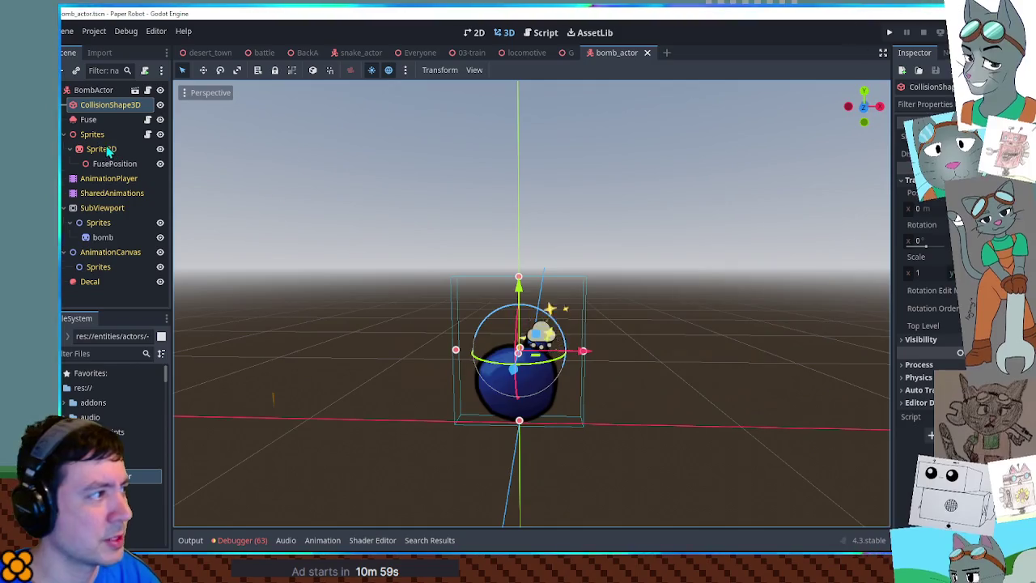
click(98, 135)
click(102, 149)
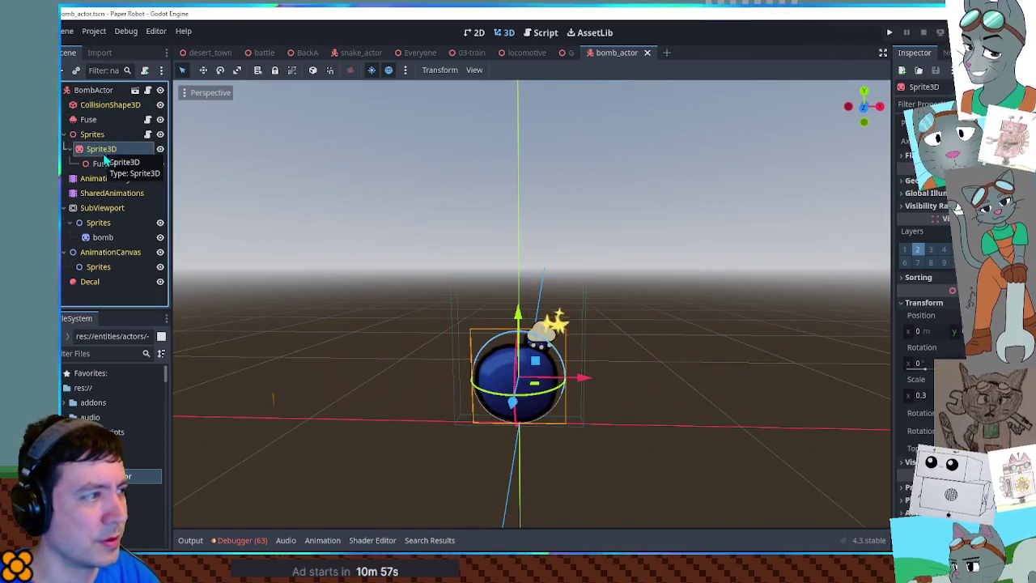
click(109, 164)
click(96, 133)
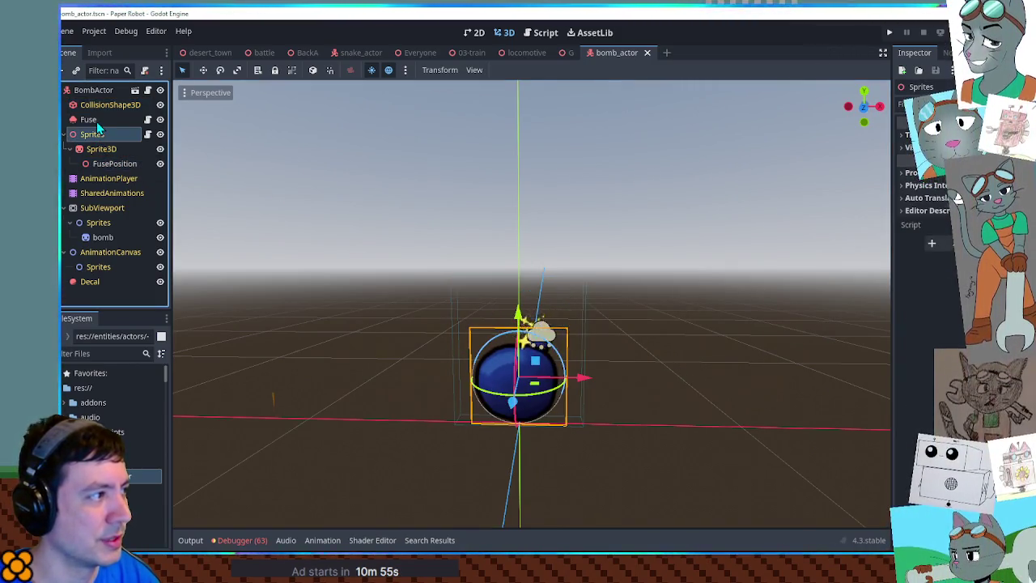
click(101, 105)
click(102, 87)
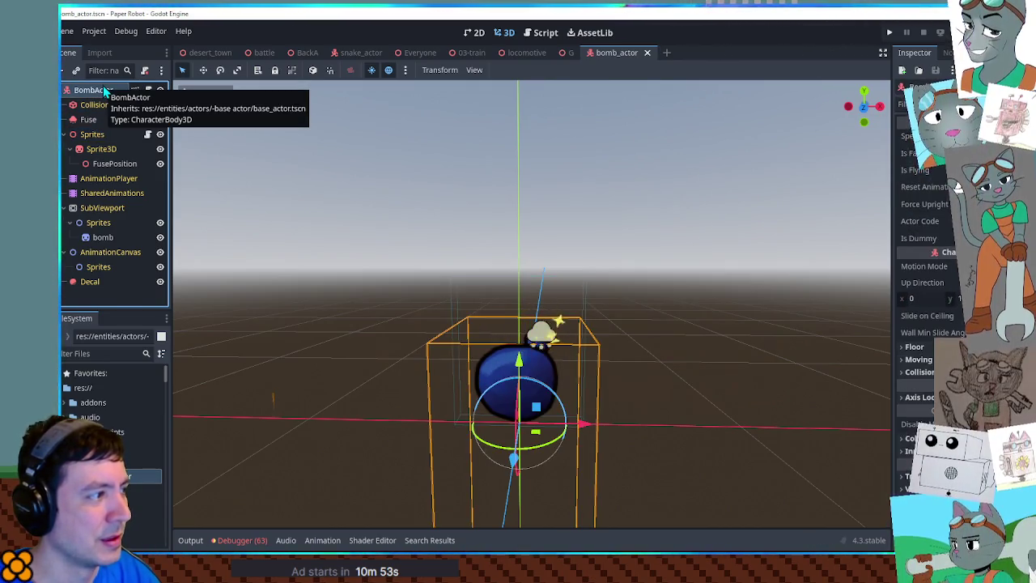
Step: Collapse the SubViewport and AnimationCanvas nodes, then switch to the battle scene
click(65, 208)
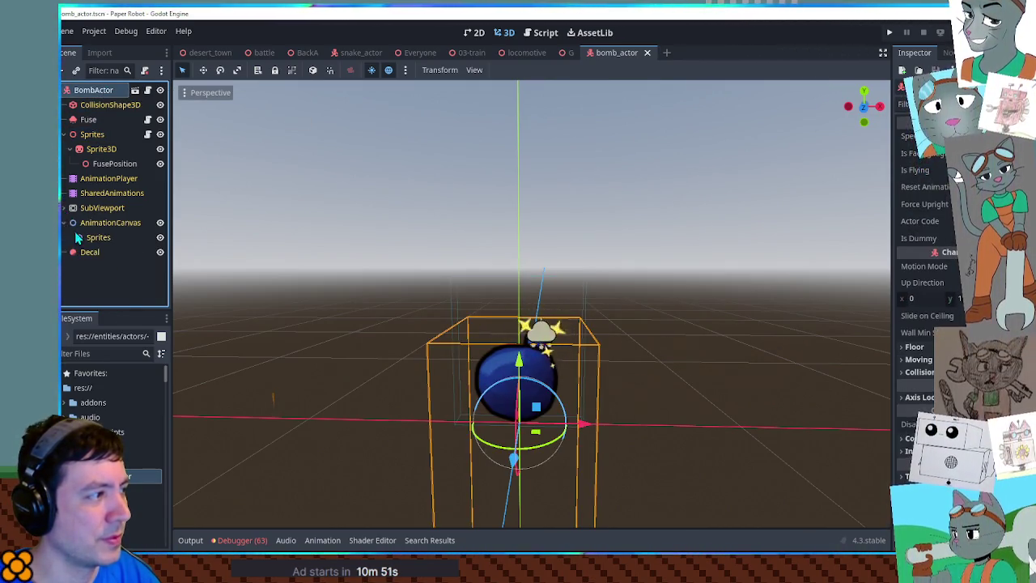
click(64, 223)
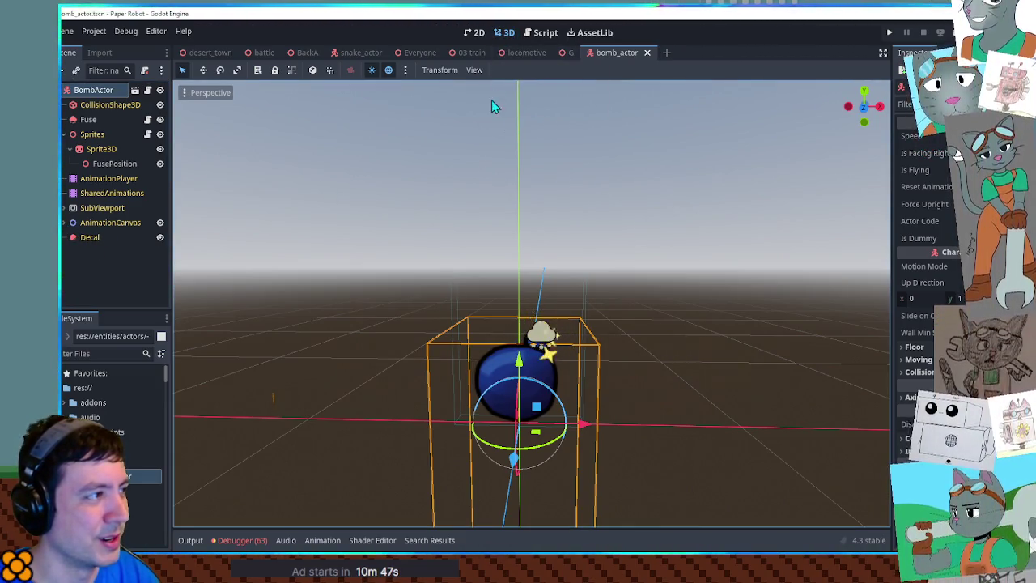
scroll(958, 228, down, 2)
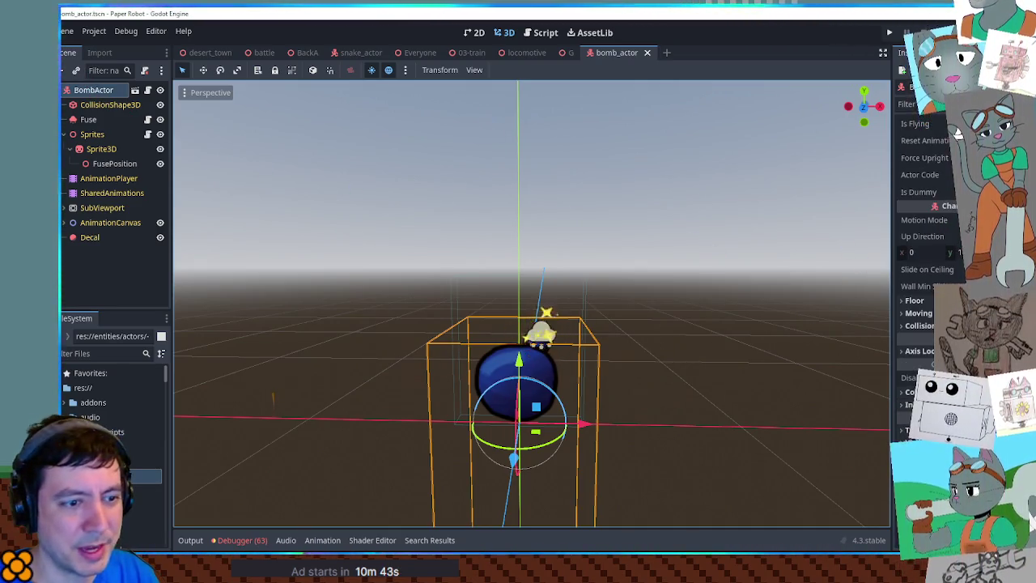
mouse_move(546, 393)
mouse_down()
mouse_move(618, 351)
mouse_move(419, 294)
mouse_move(684, 353)
mouse_up()
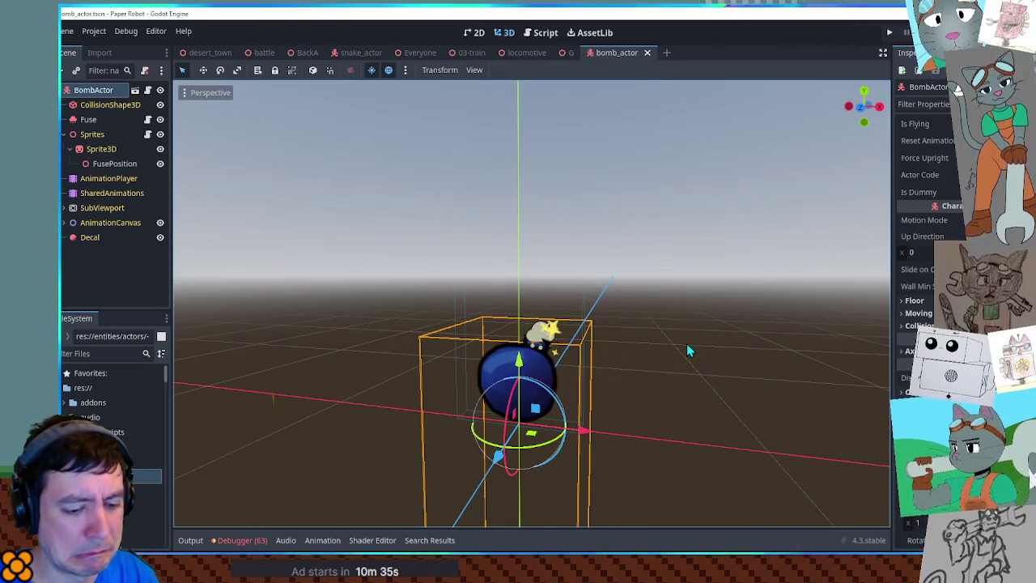
click(270, 55)
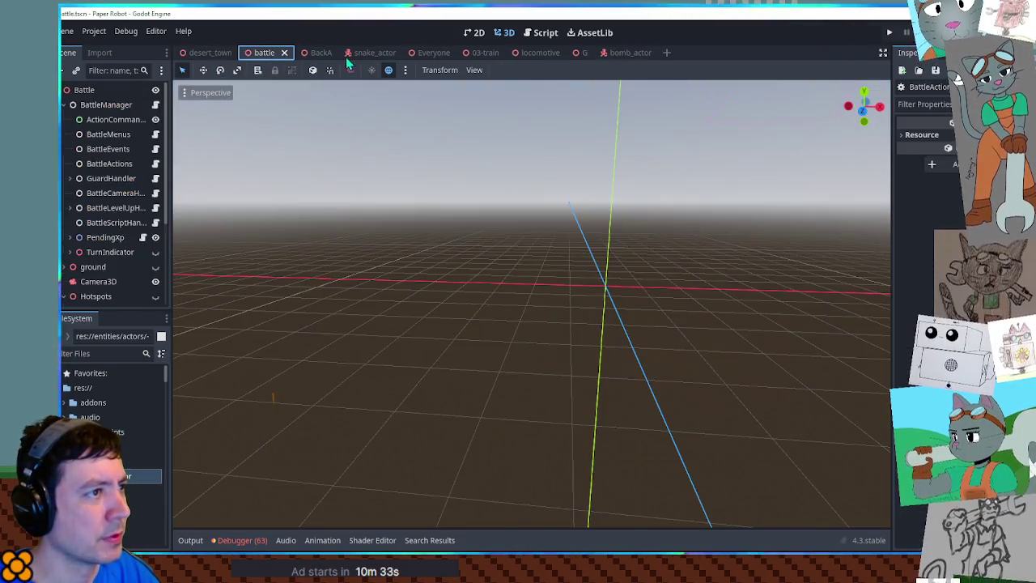
Step: Start a unit.actor.position += line at line 11 of 03-boss.gd
click(541, 32)
click(213, 108)
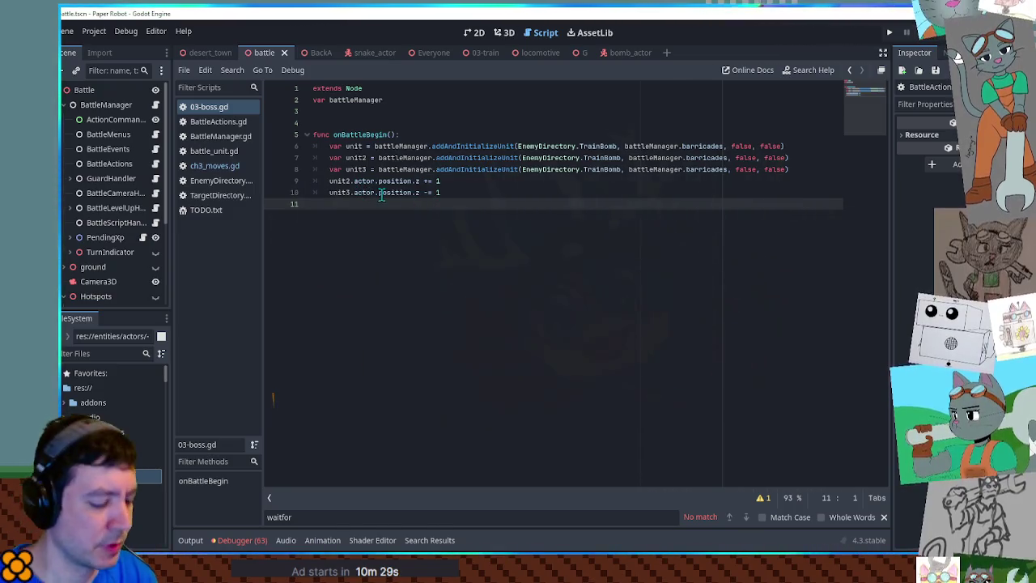
text(unit.)
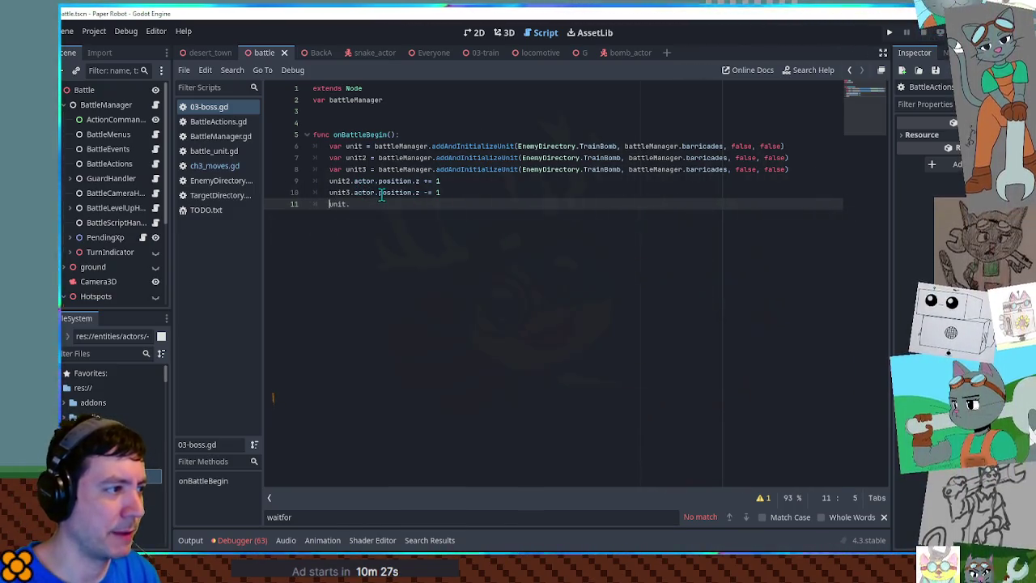
text(tor.pos)
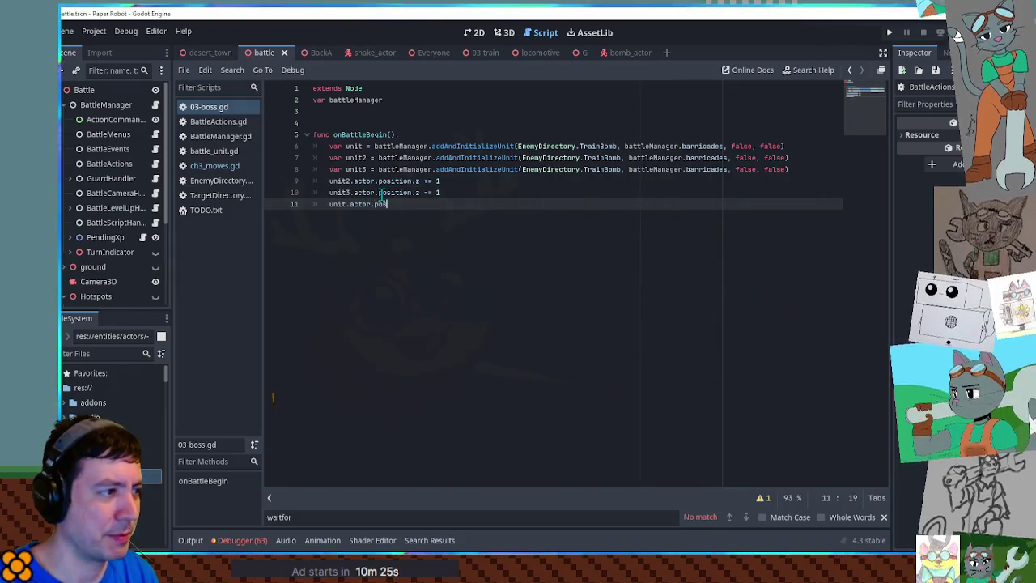
text(+=)
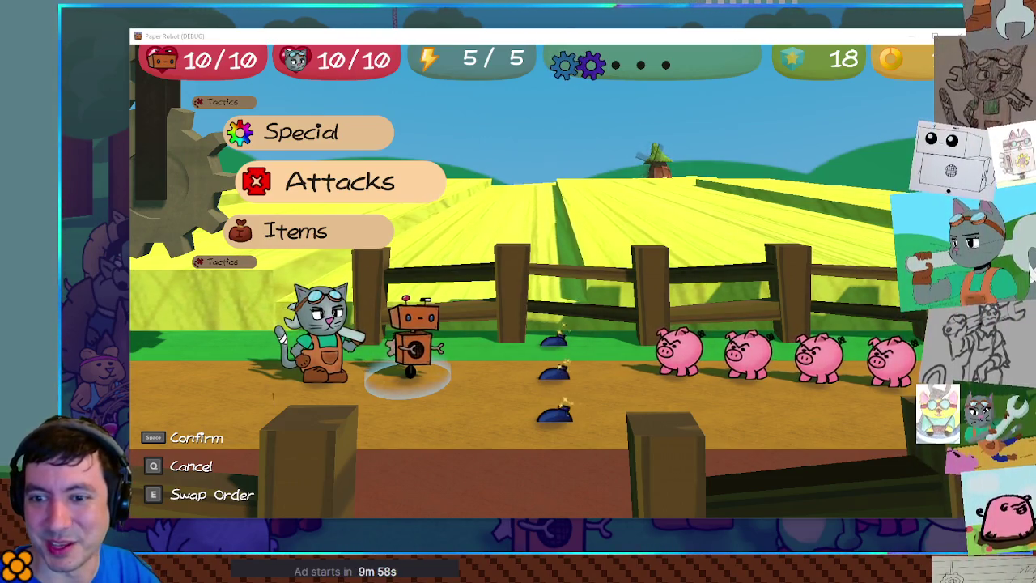
Step: Close the game, move the Sprites group up about 0.24 in front view, and save bomb_actor
key(alt+F4)
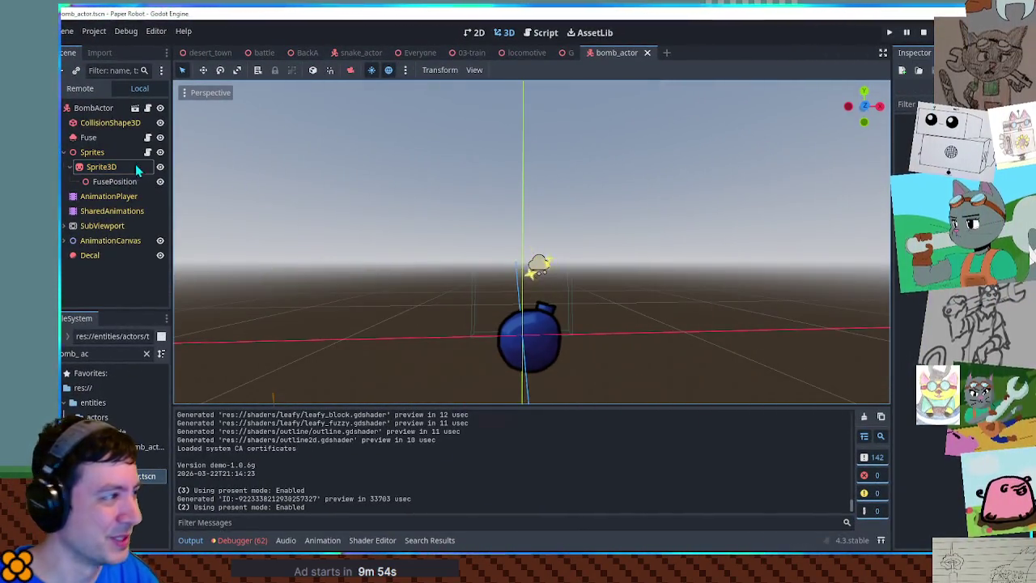
click(95, 152)
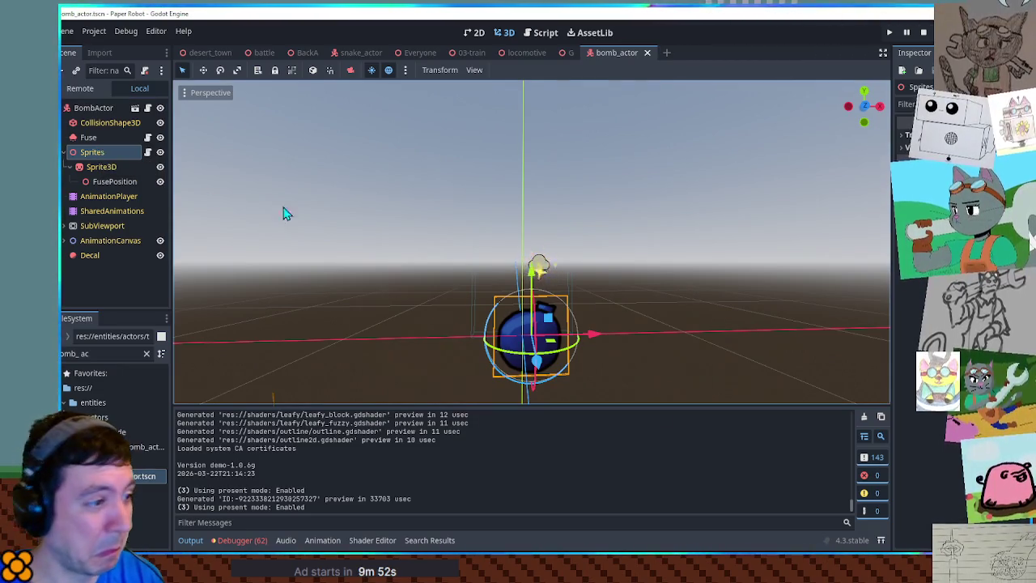
key(KP_1)
drag(549, 319, 542, 273)
key(ctrl+s)
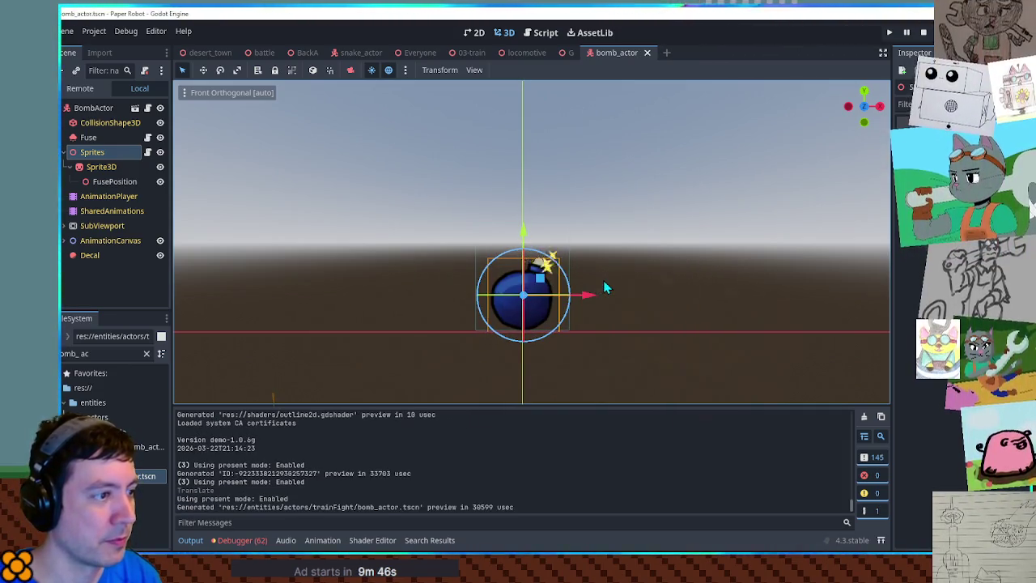
Step: Preview the bomb's backflip animation in the AnimationPlayer, then switch back to RESET
click(102, 197)
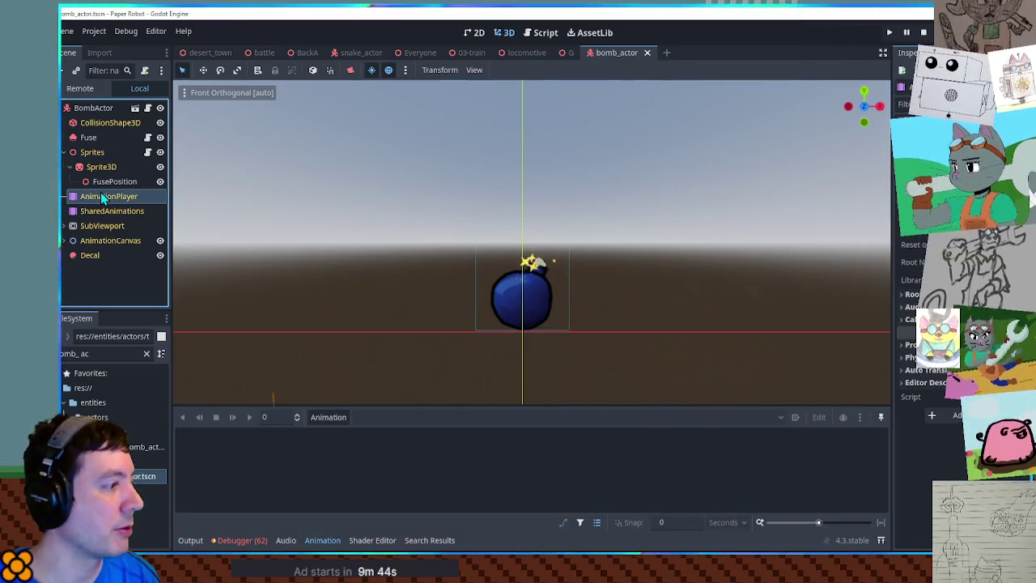
click(112, 210)
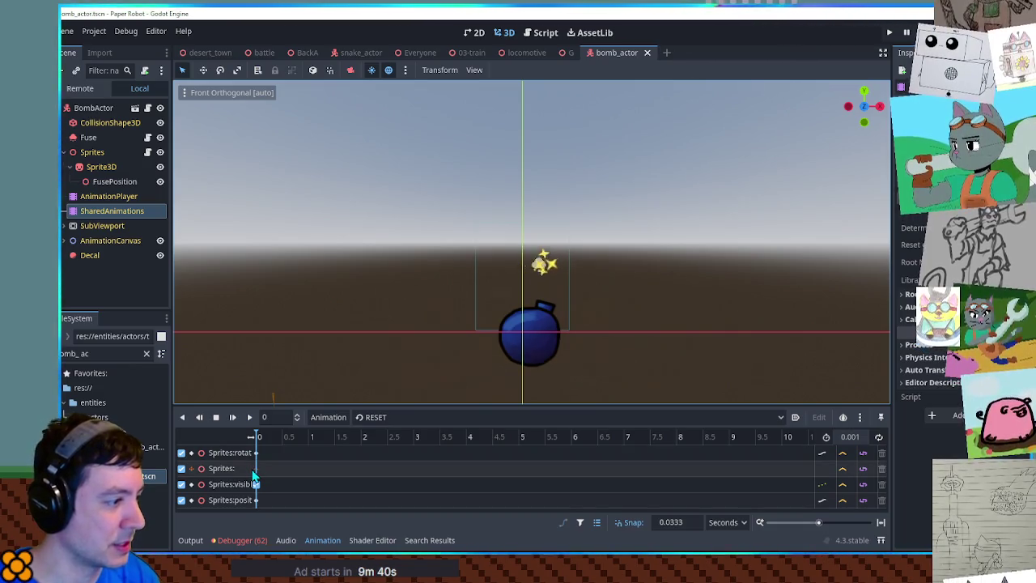
mouse_move(254, 476)
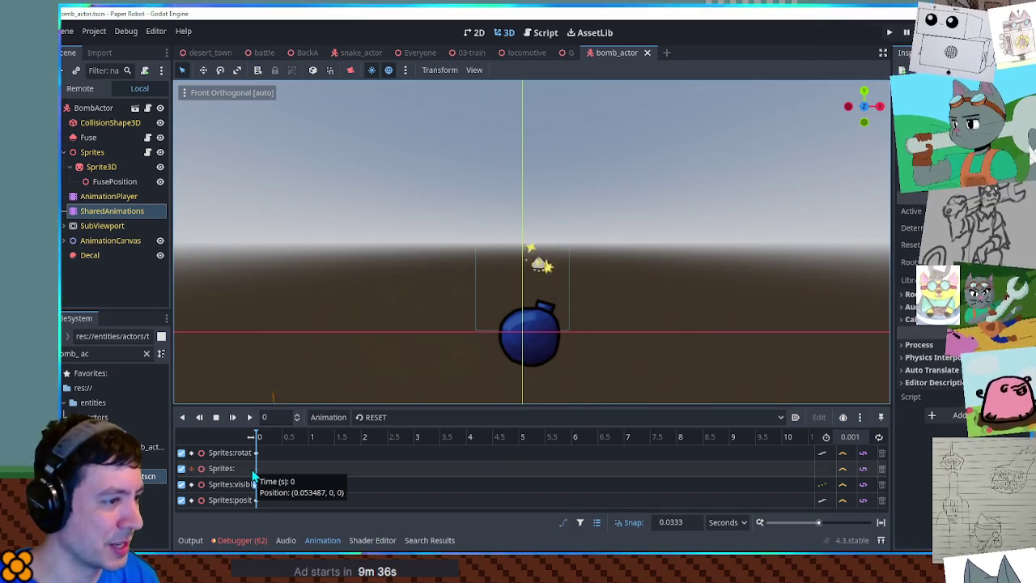
click(377, 418)
click(387, 450)
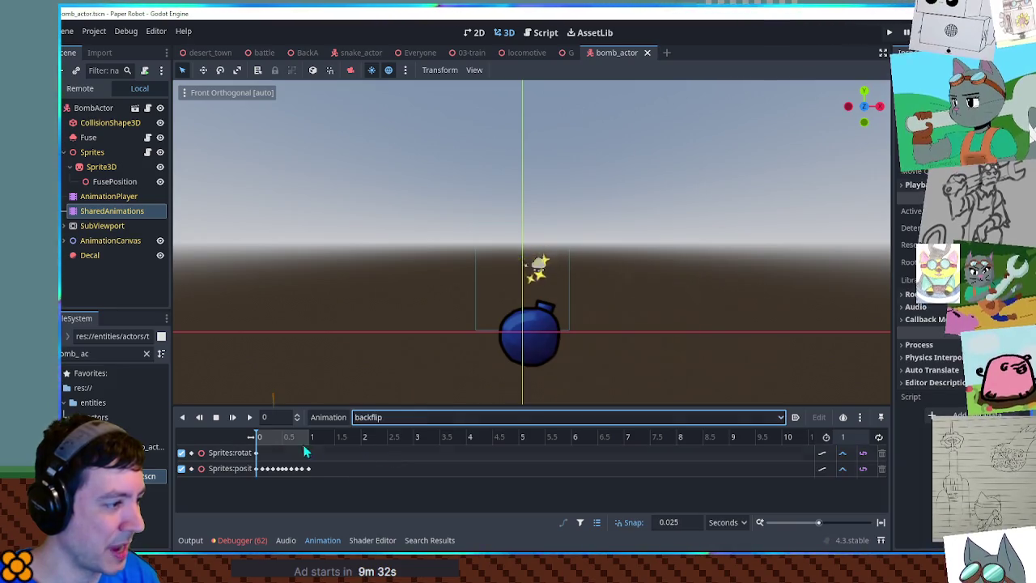
click(249, 417)
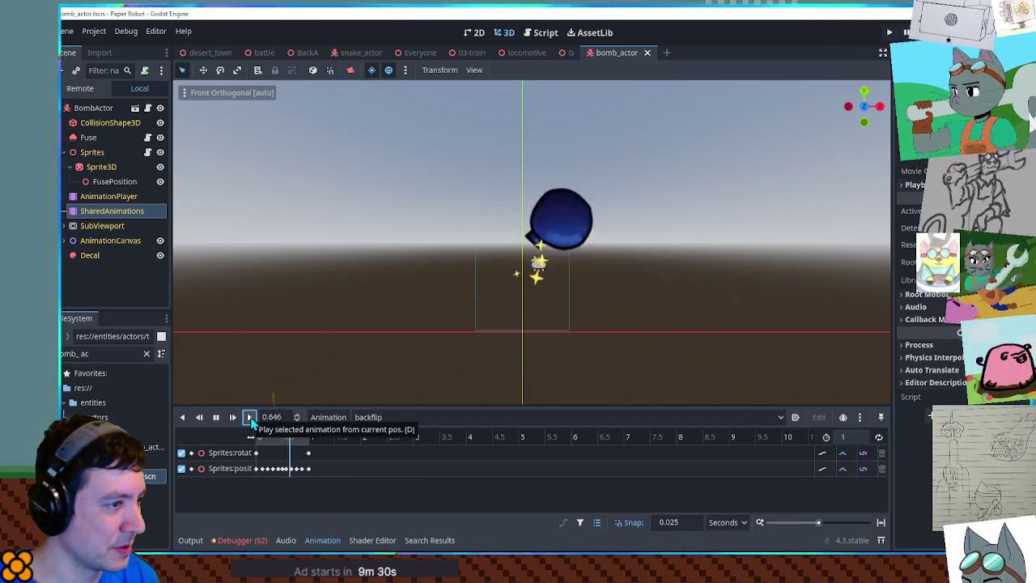
click(370, 417)
click(374, 437)
click(87, 212)
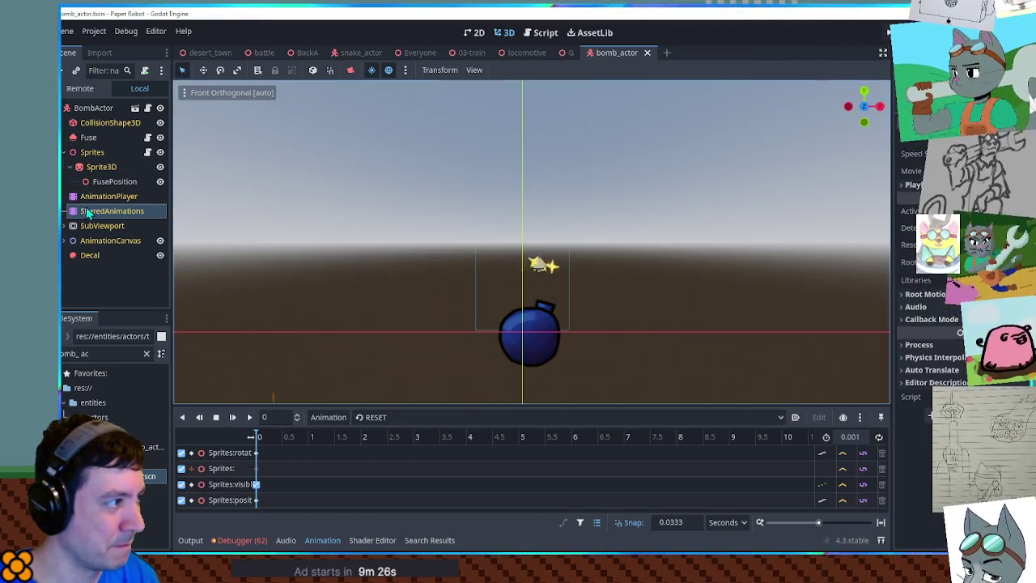
Step: Try nudging the bomb's Sprite3D slightly upward with the move gizmo
click(94, 154)
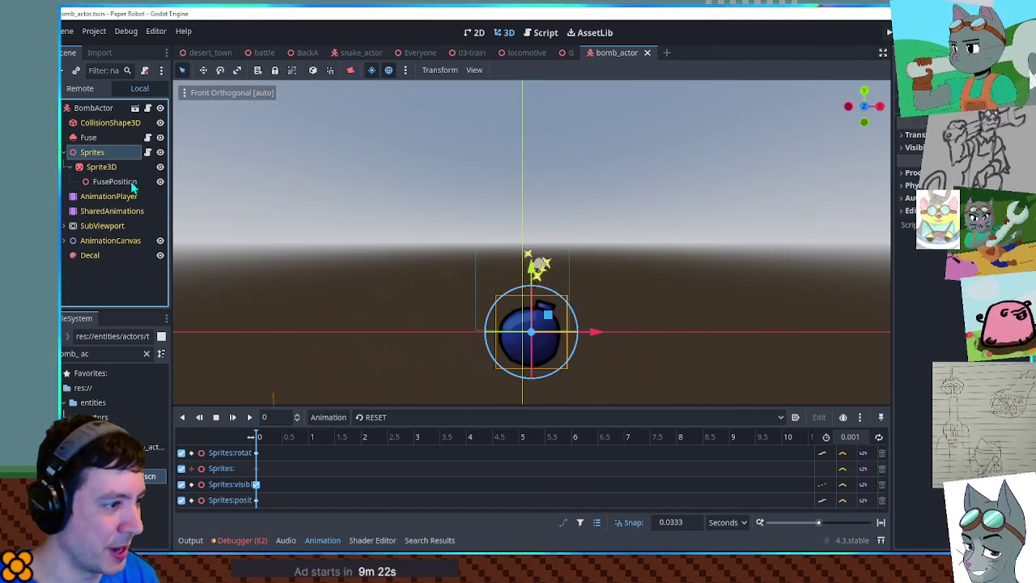
click(532, 316)
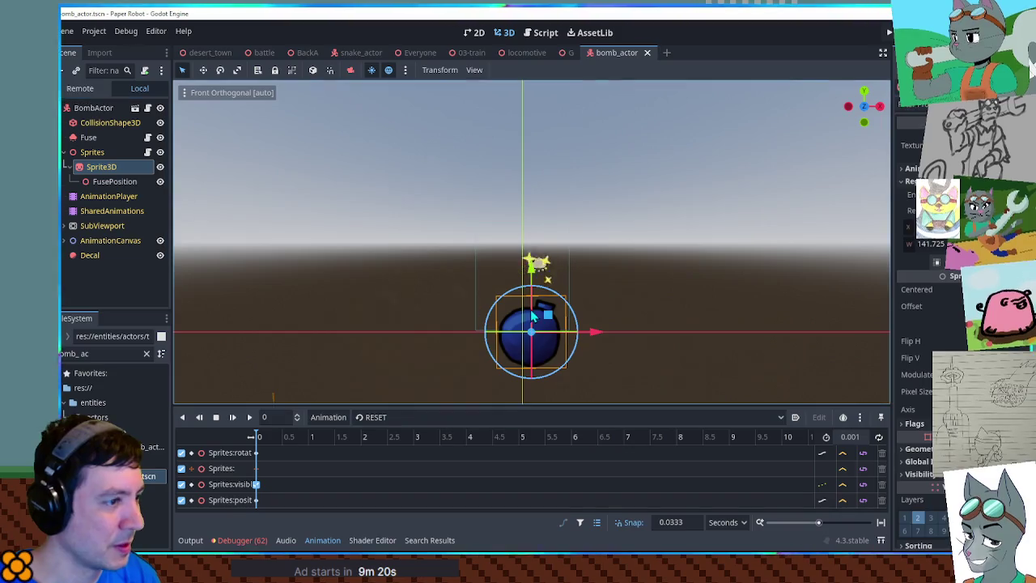
mouse_move(549, 319)
mouse_down()
mouse_move(527, 283)
mouse_move(545, 288)
mouse_move(537, 283)
mouse_up()
click(657, 276)
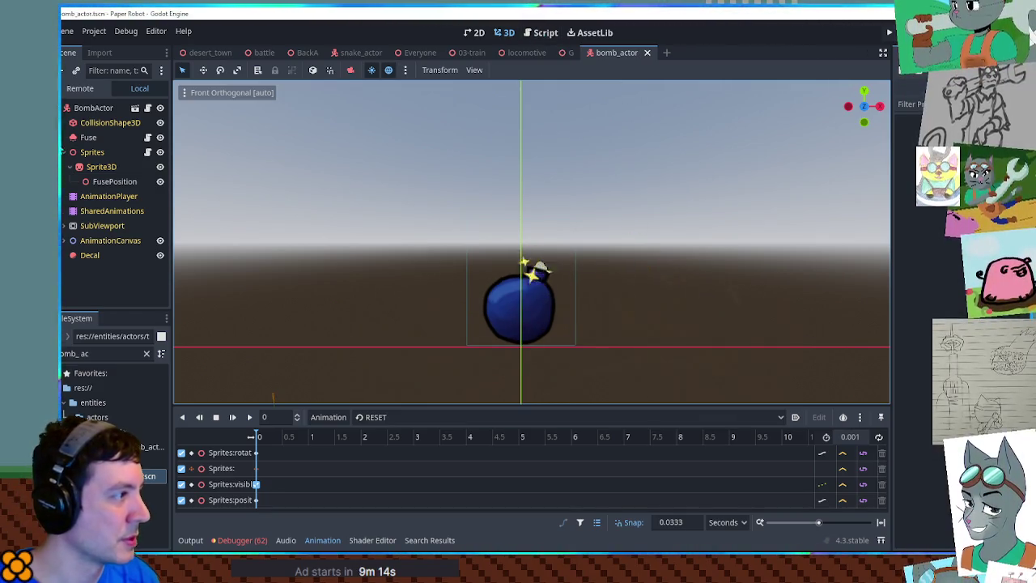
click(99, 167)
Step: Dismiss the inherited-nodes alert and open ch3_moves.gd in the script editor
key(Delete)
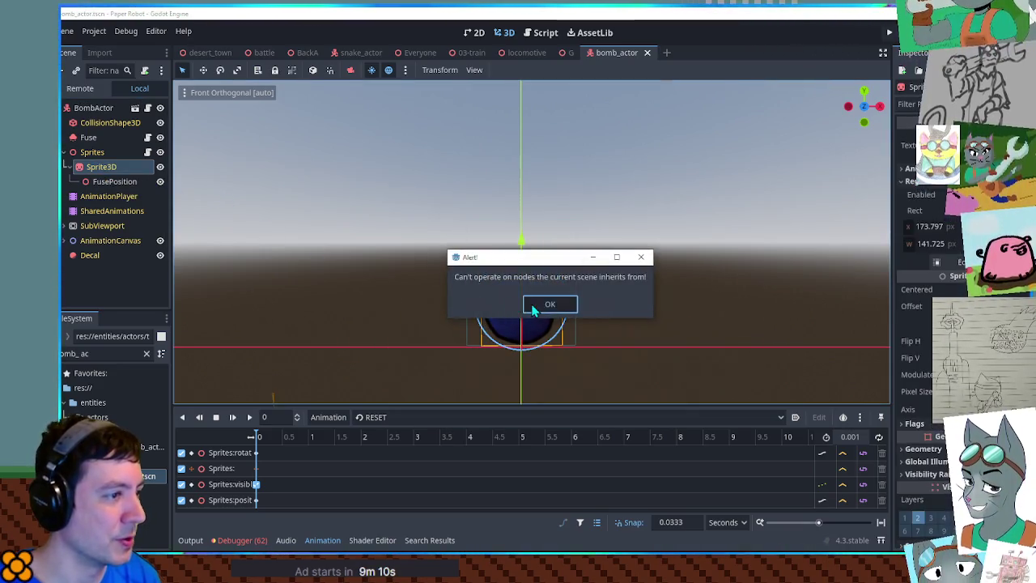
click(534, 308)
click(546, 33)
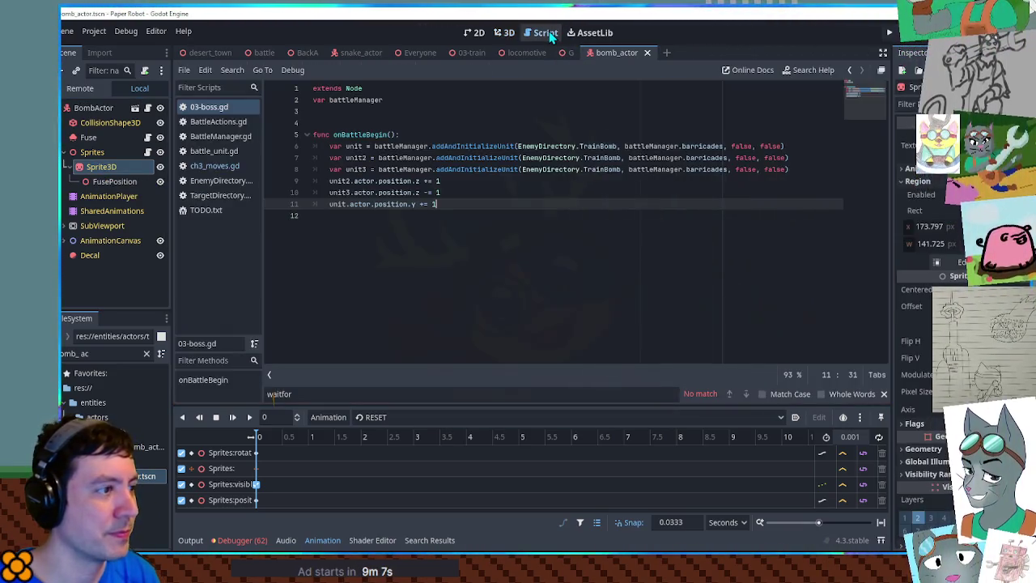
click(205, 165)
scroll(616, 321, down, 8)
scroll(616, 322, down, 15)
click(322, 540)
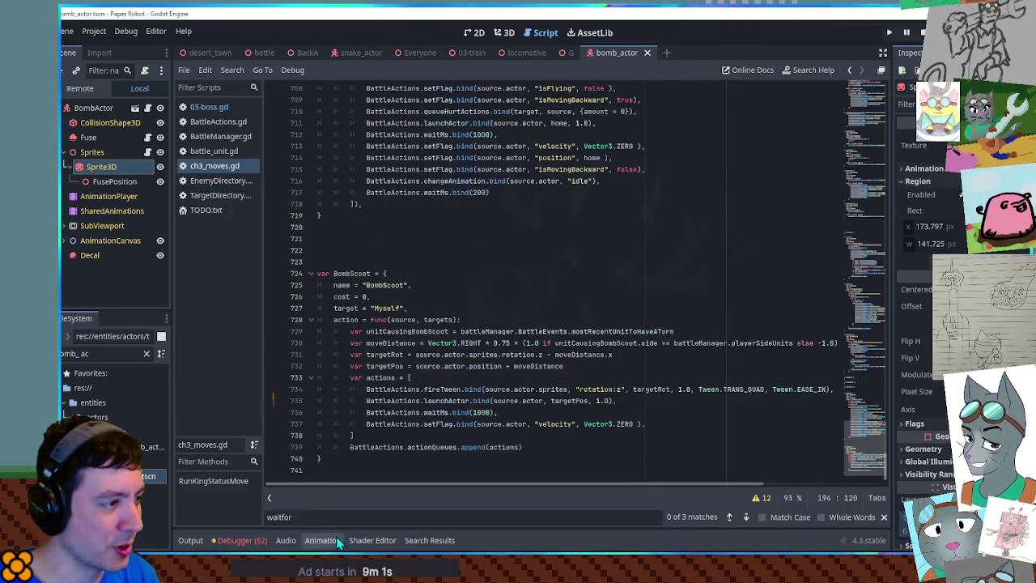
Step: Append .get_node("Sprite3D") to sprites on line 734, save, and run the battle scene
double_click(551, 389)
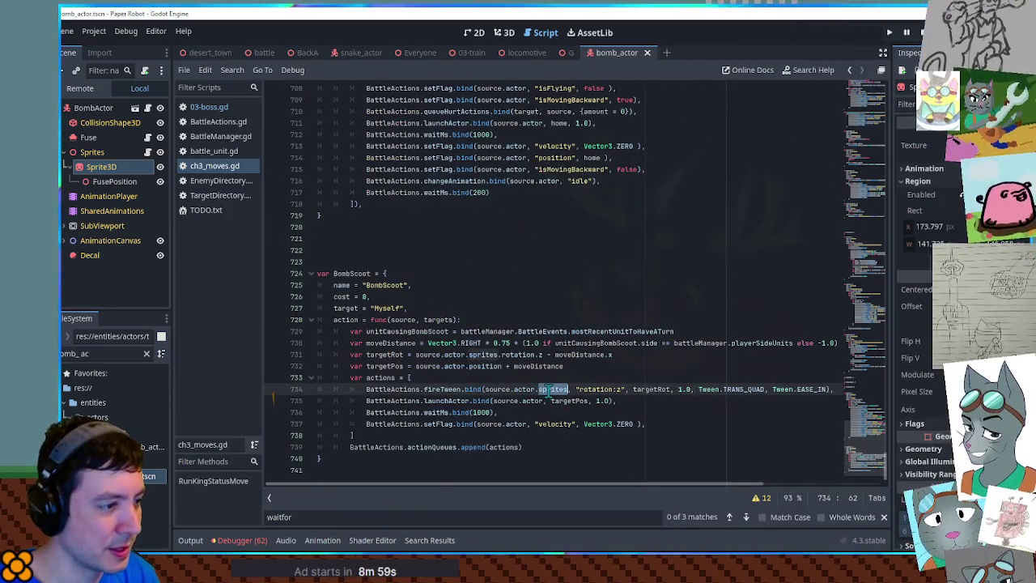
click(566, 390)
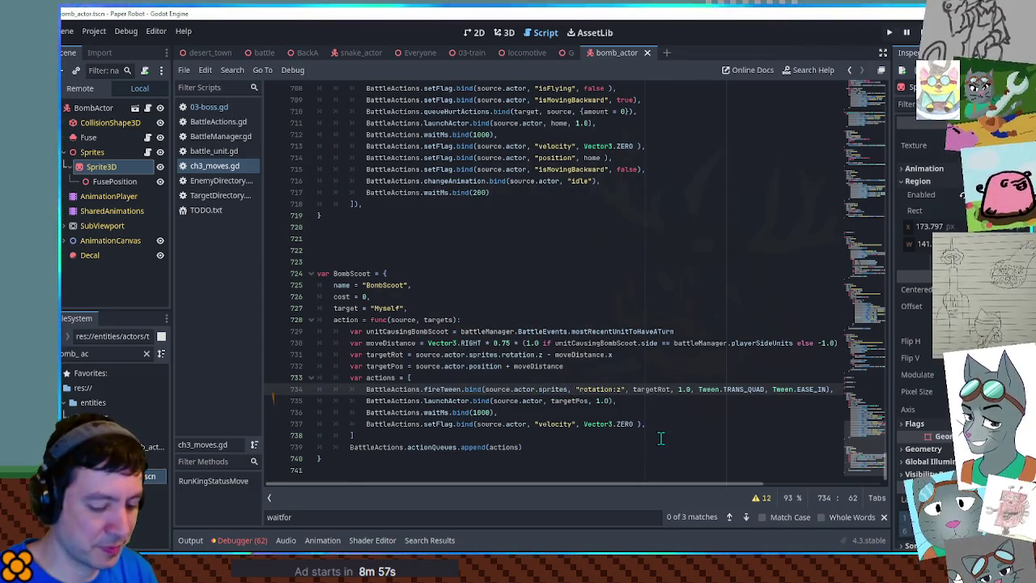
text(.get_node("Sprite3D)
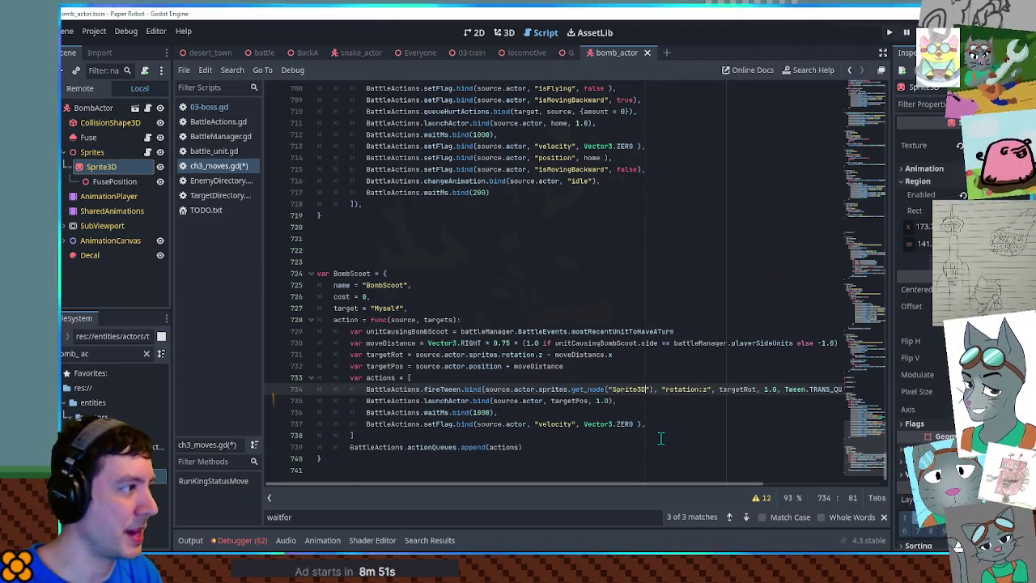
key(ctrl+s)
click(257, 53)
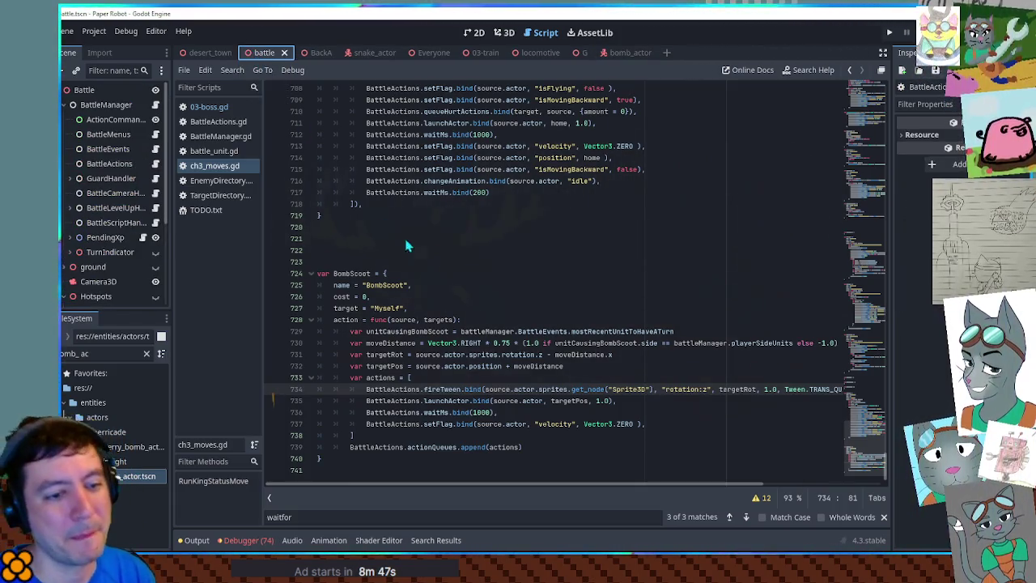
key(F6)
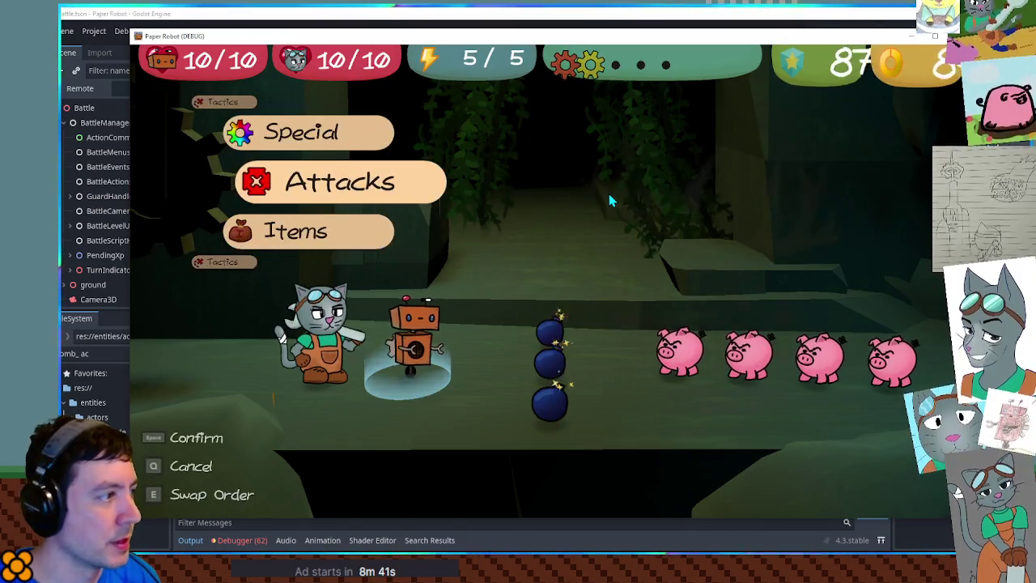
key(space)
key(q)
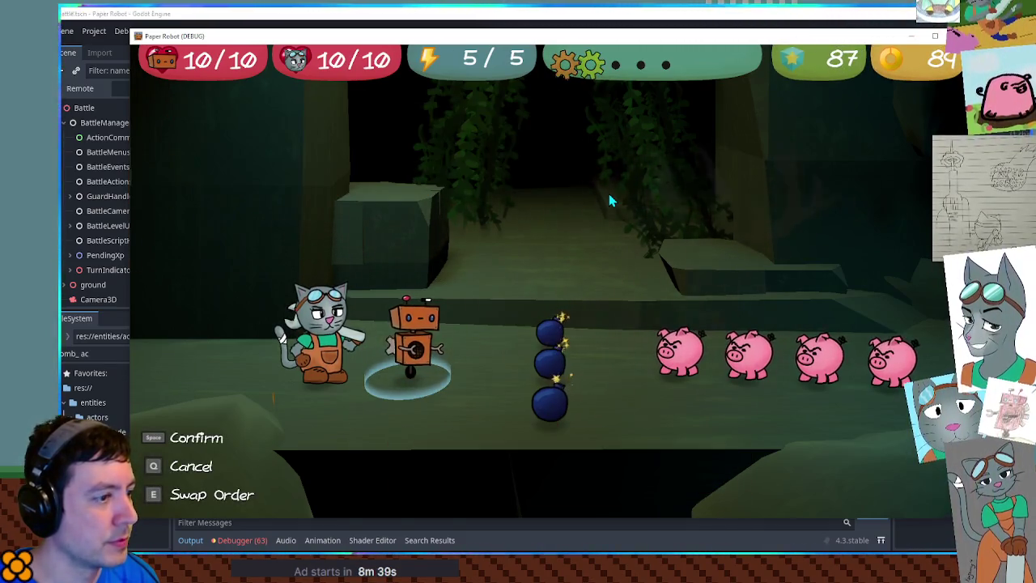
key(space)
key(q)
key(Up)
key(Up)
key(space)
key(space)
key(space)
key(space)
key(q)
key(q)
key(Up)
key(space)
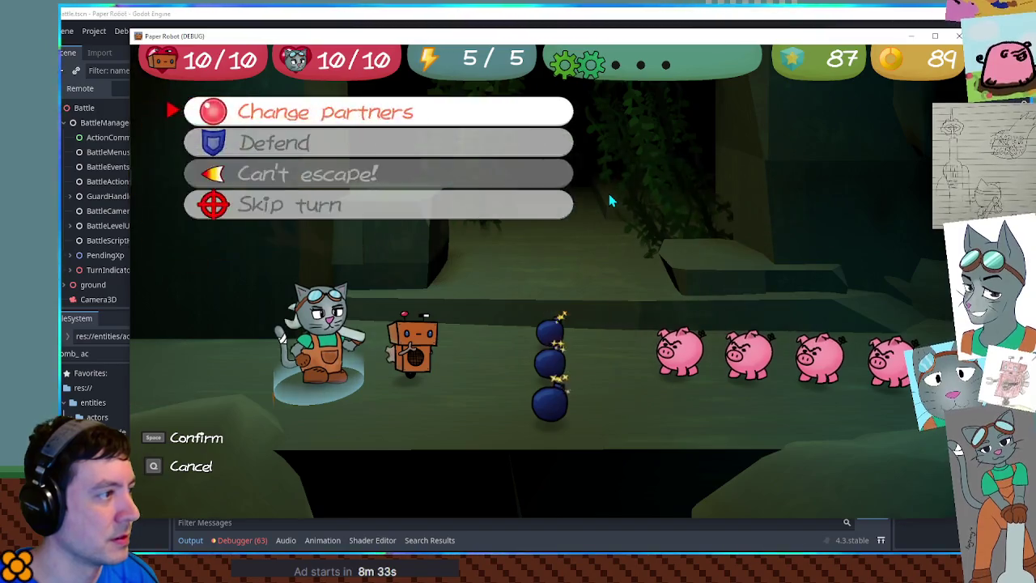
key(q)
key(Down)
key(space)
key(space)
key(space)
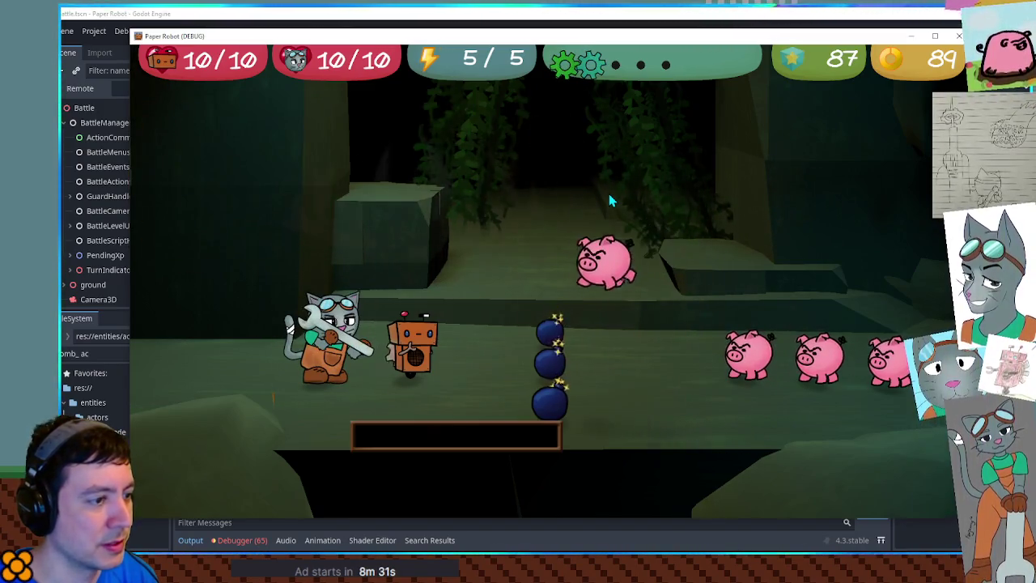
key(space)
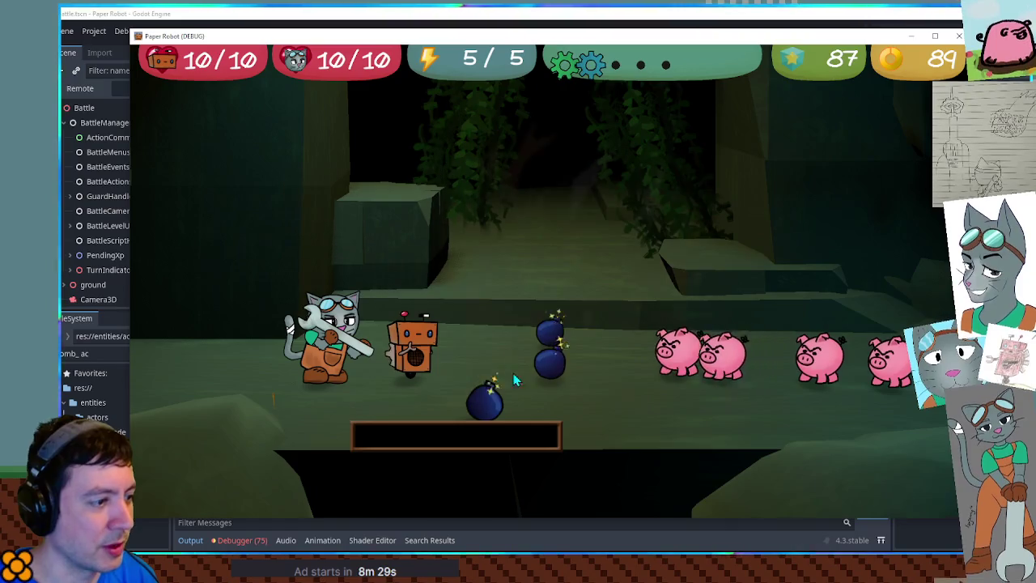
key(space)
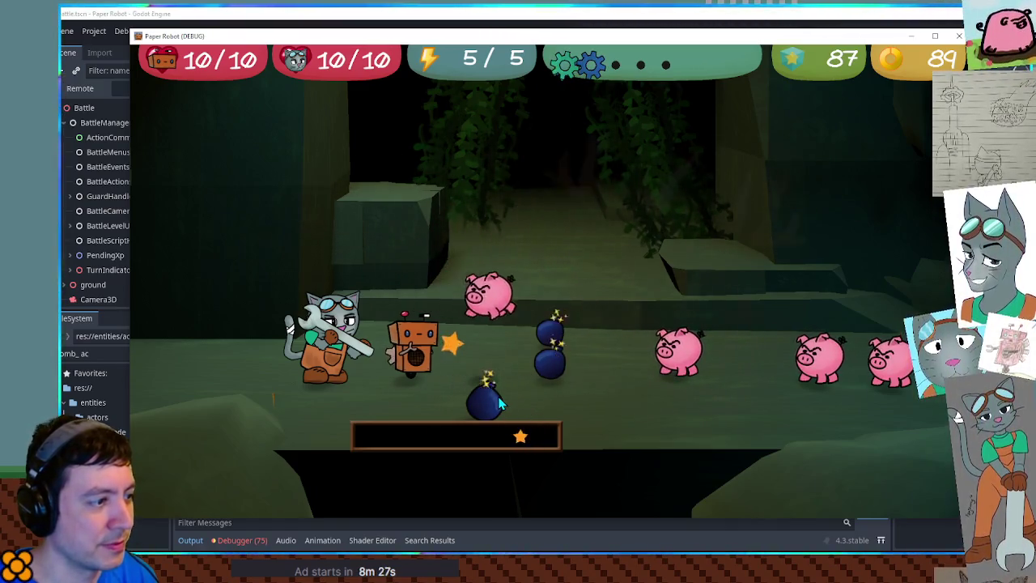
key(space)
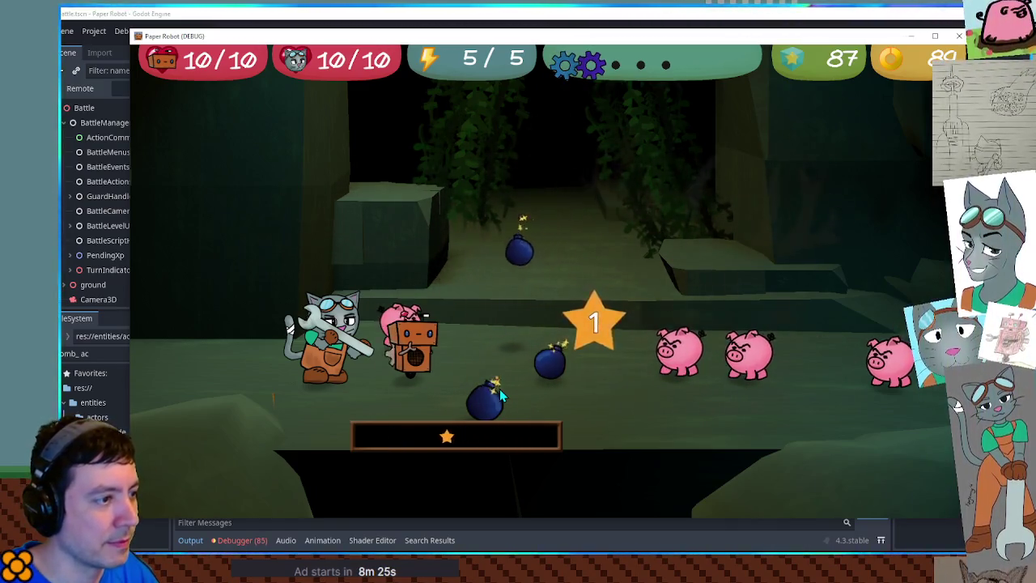
key(space)
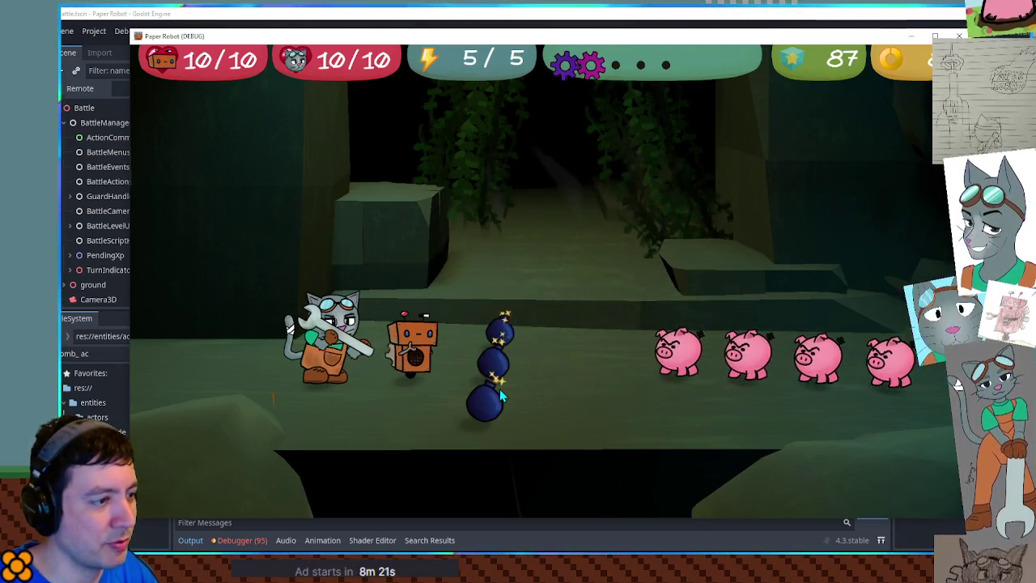
key(space)
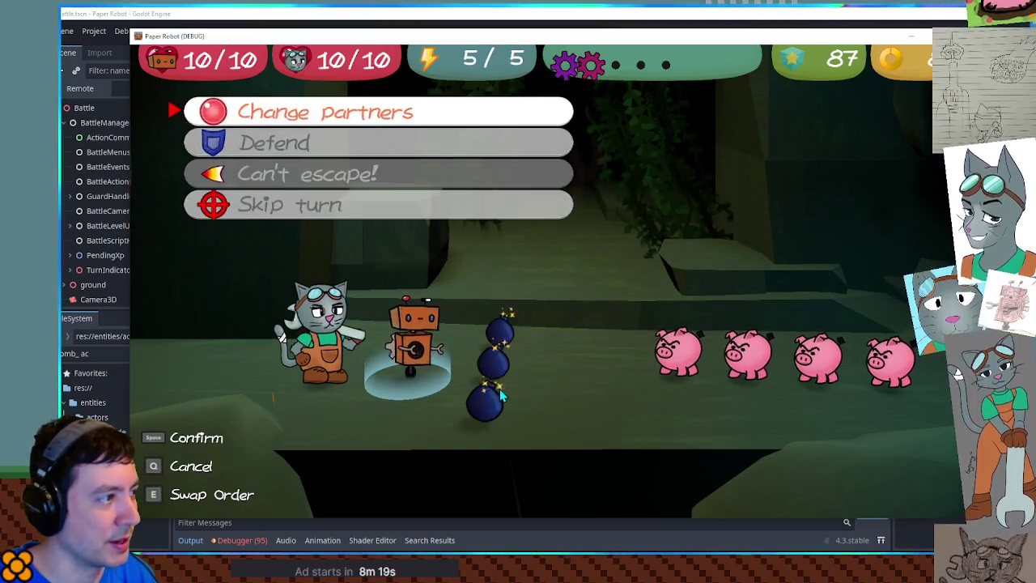
key(space)
key(space)
key(space)
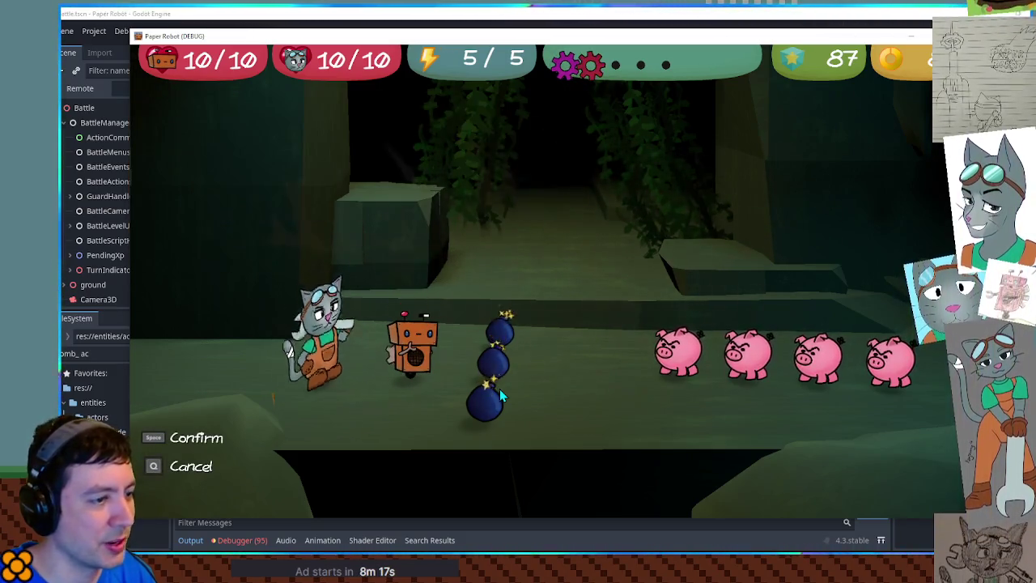
key(space)
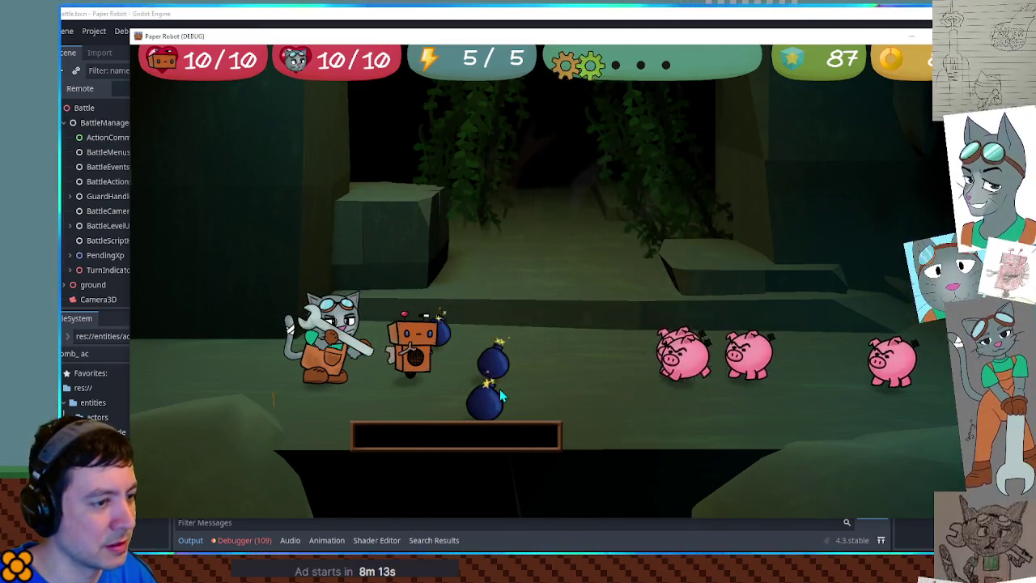
key(space)
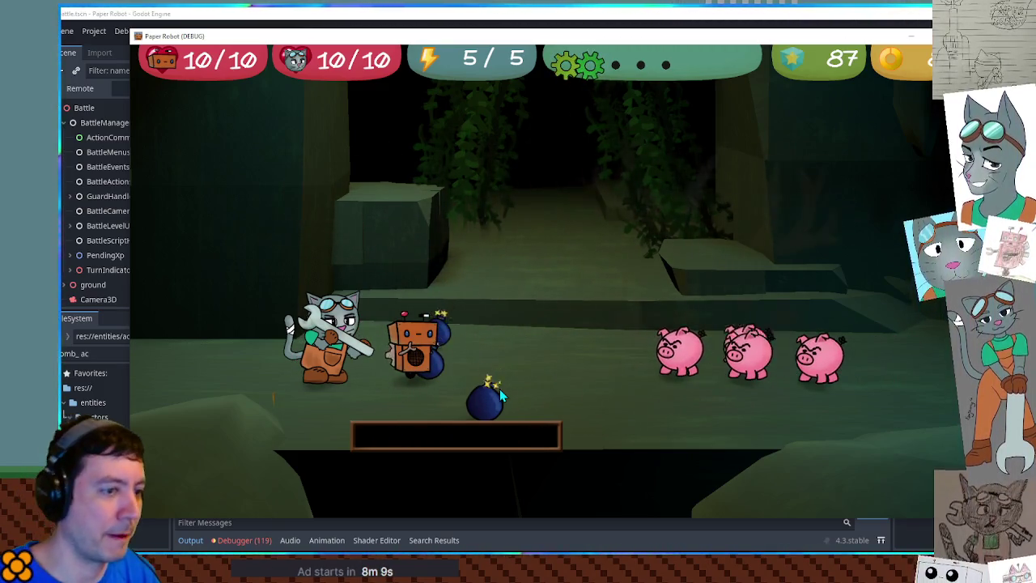
key(space)
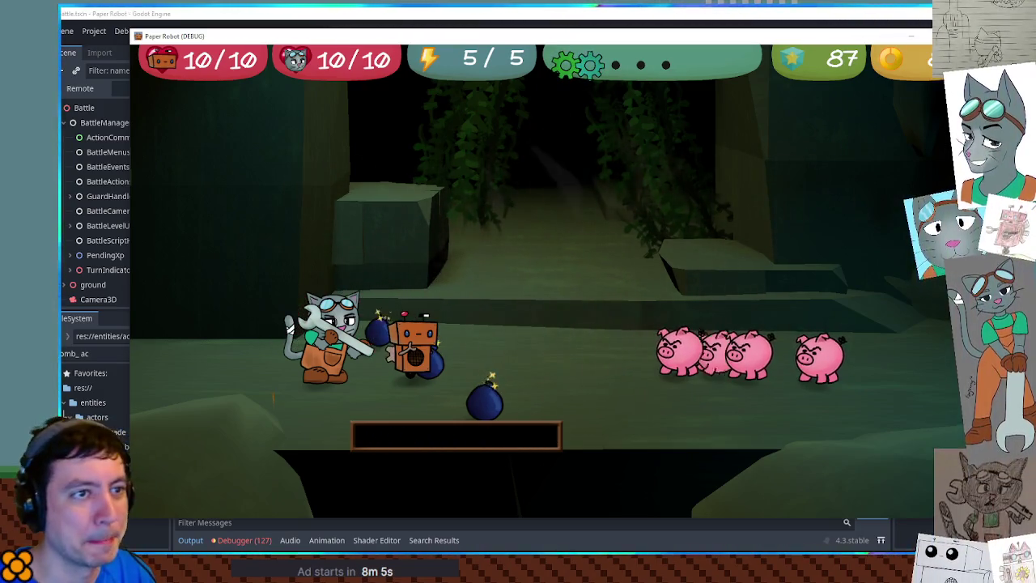
key(F8)
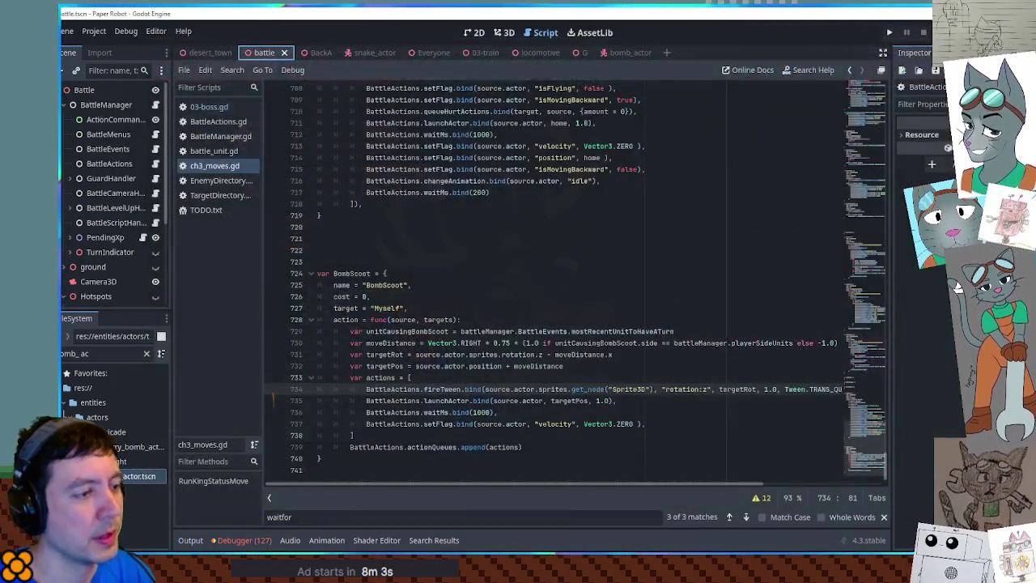
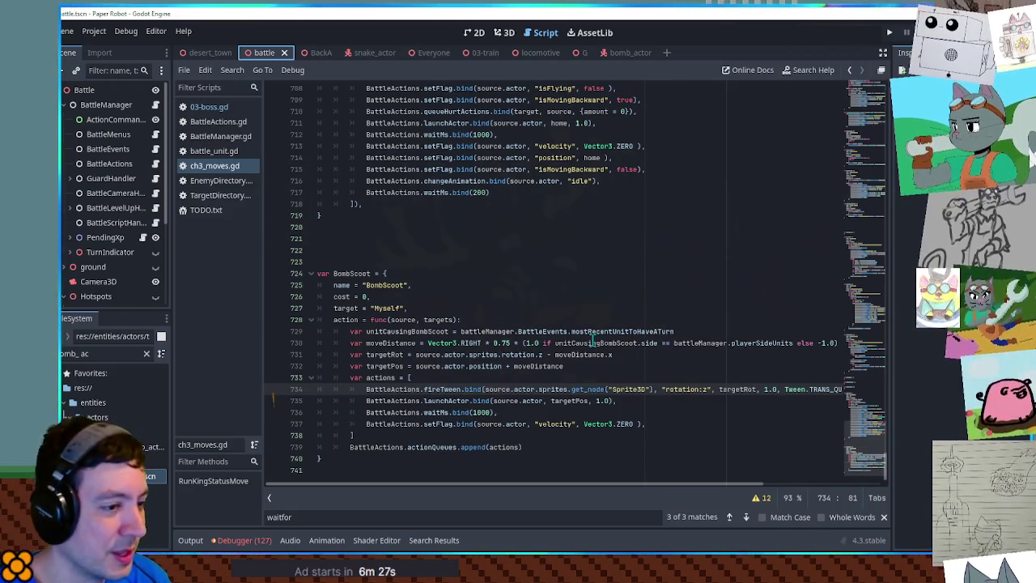
Step: Review BombScoot's action lines 732–739 in ch3_moves.gd, then run the project with F5
double_click(396, 423)
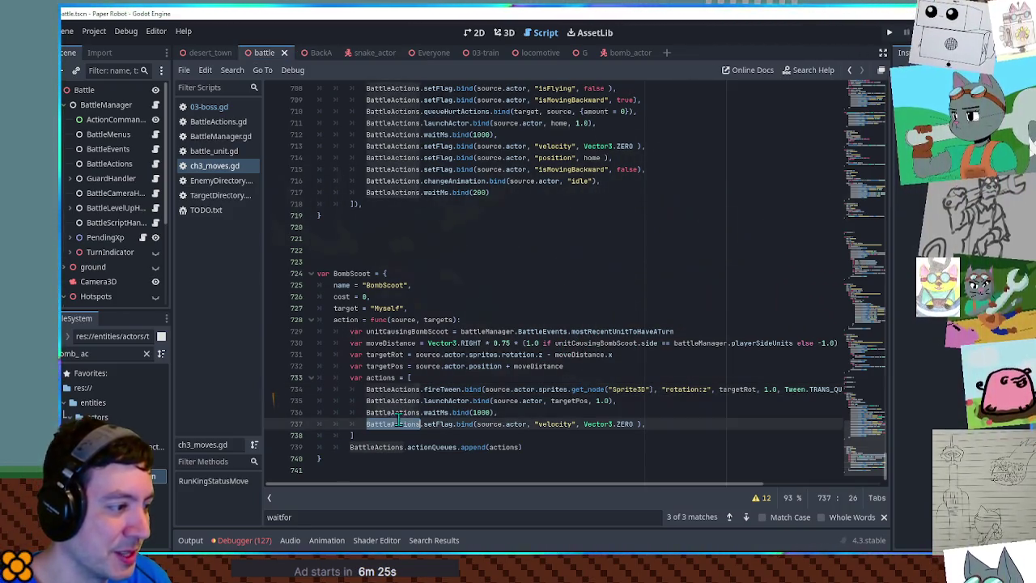
click(437, 447)
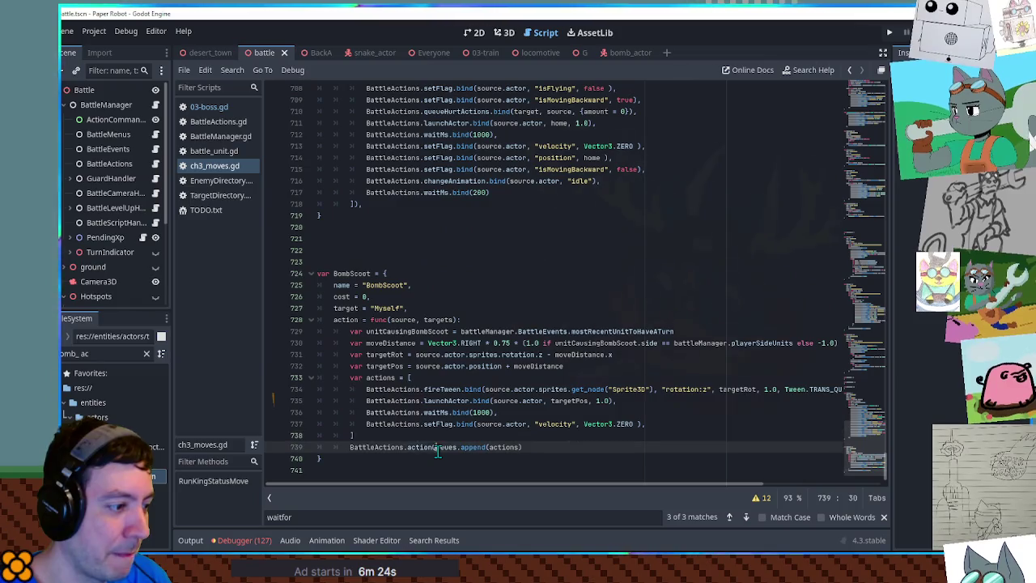
click(455, 366)
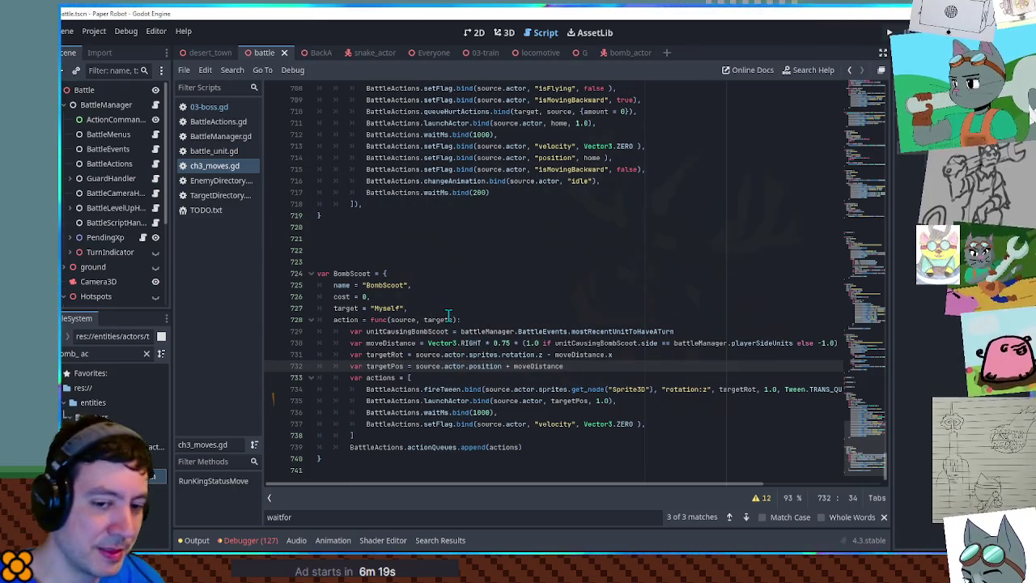
key(F5)
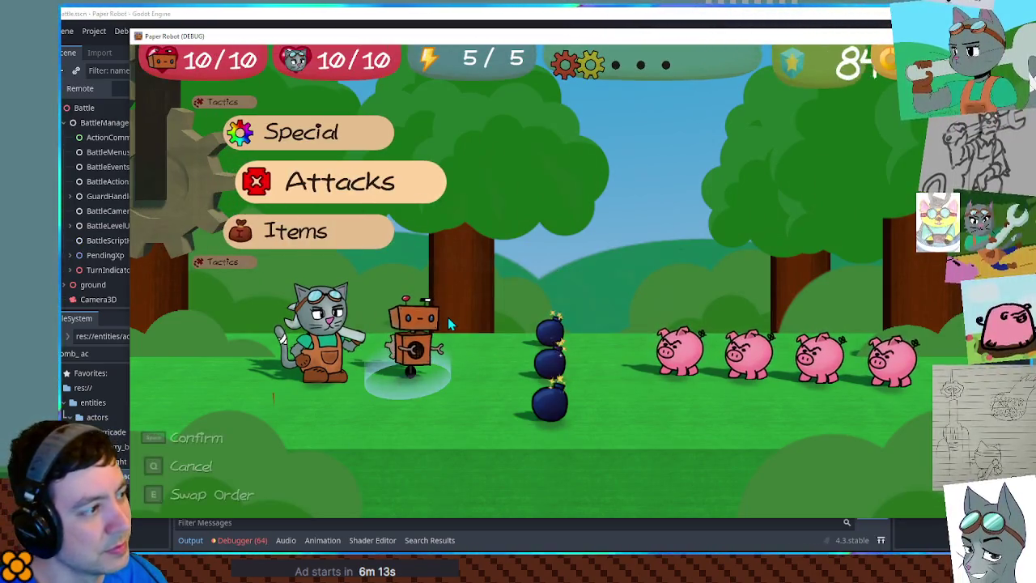
Step: In battle, hit the bomb with Spring Fling and time the action command, then close the game
key(space)
key(Down)
key(space)
key(space)
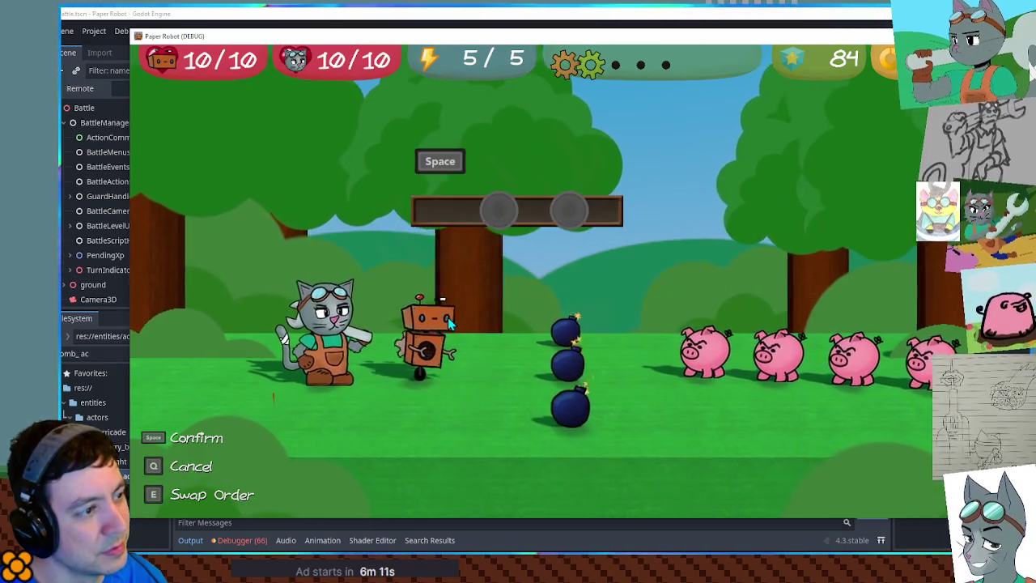
key(space)
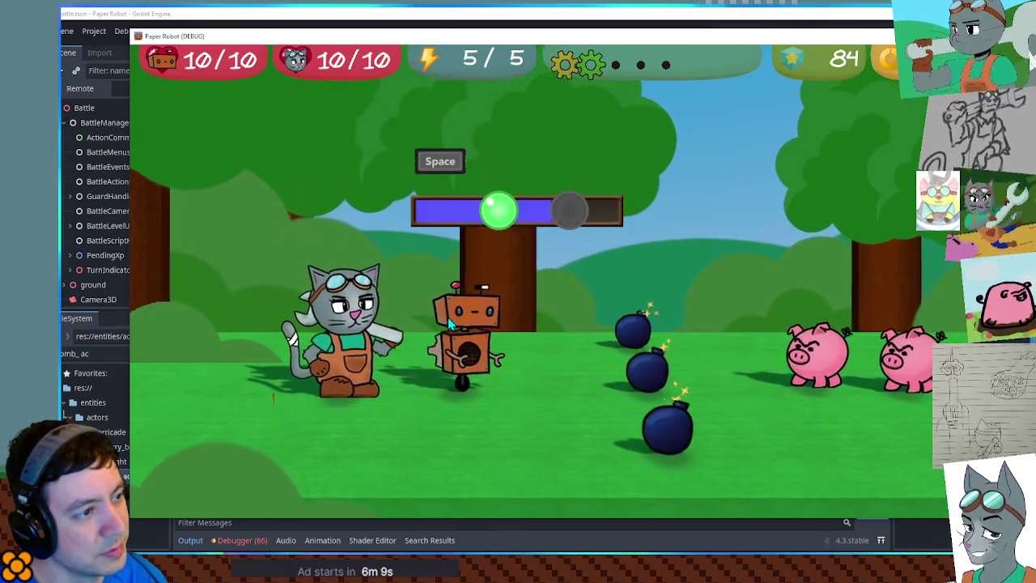
key(space)
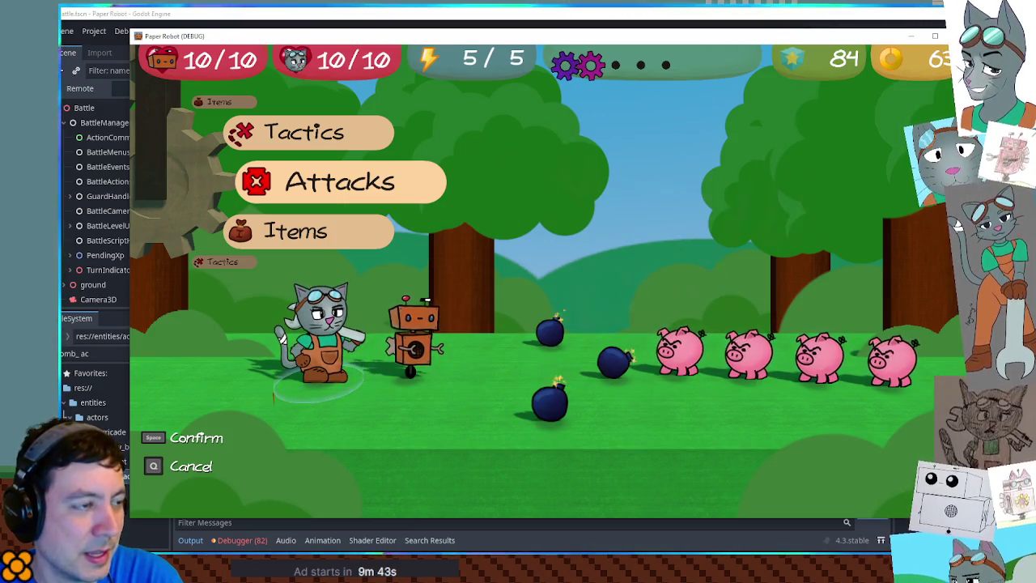
key(F8)
Step: Filter FileSystem for 'explos' and open firecracker_explosion.tscn in the 3D view
click(106, 353)
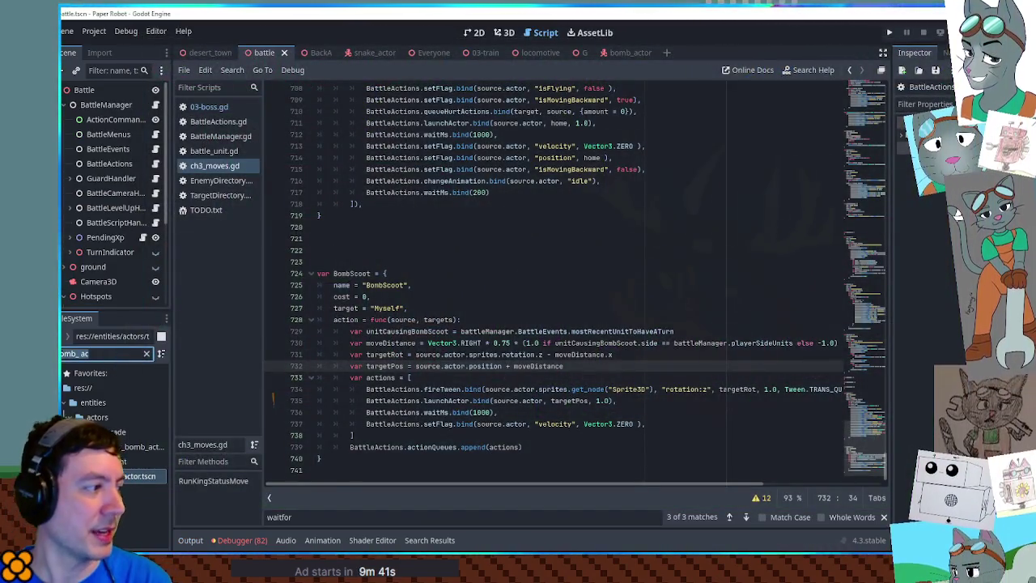
key(BackSpace)
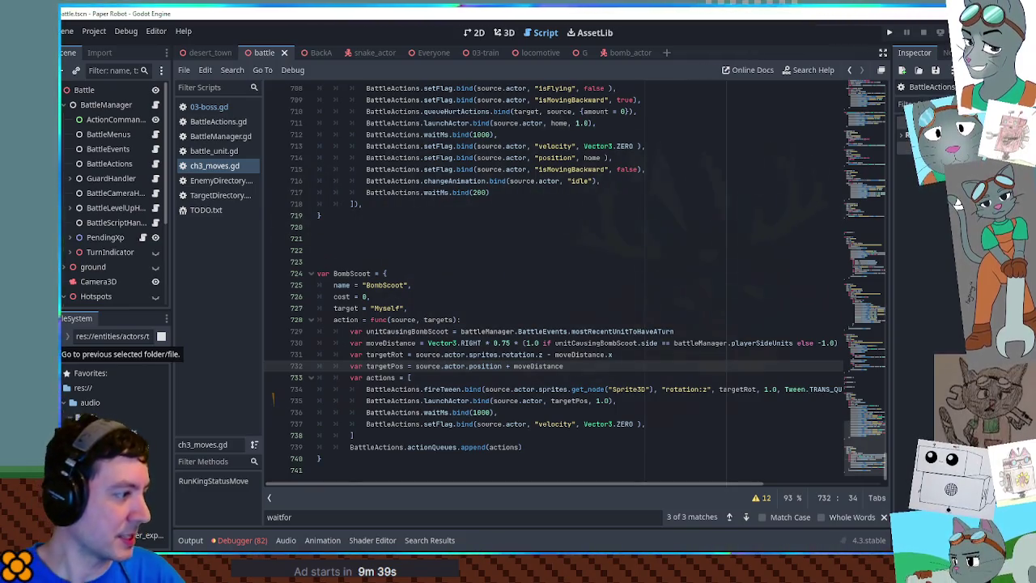
text(explos)
double_click(122, 536)
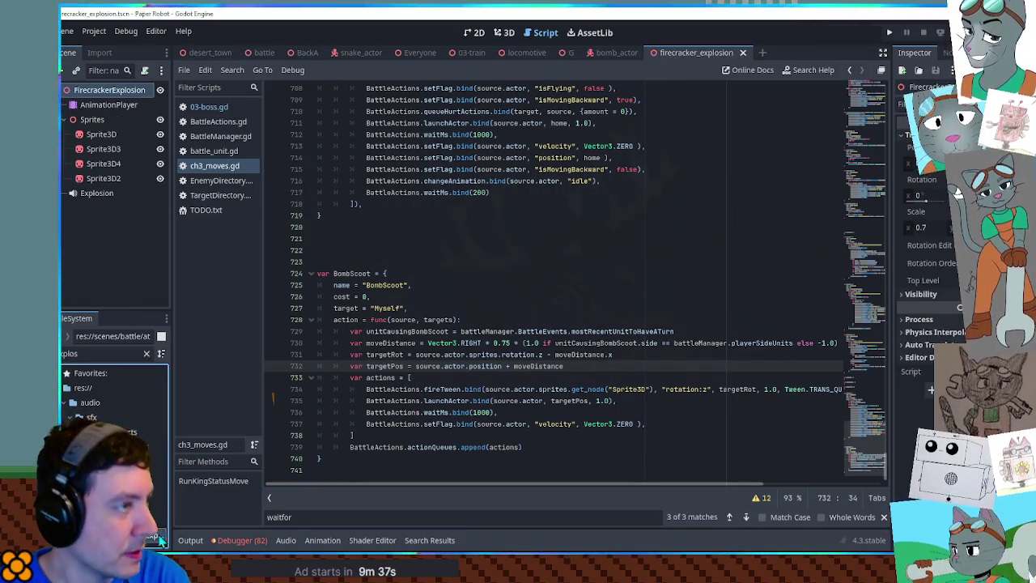
click(503, 33)
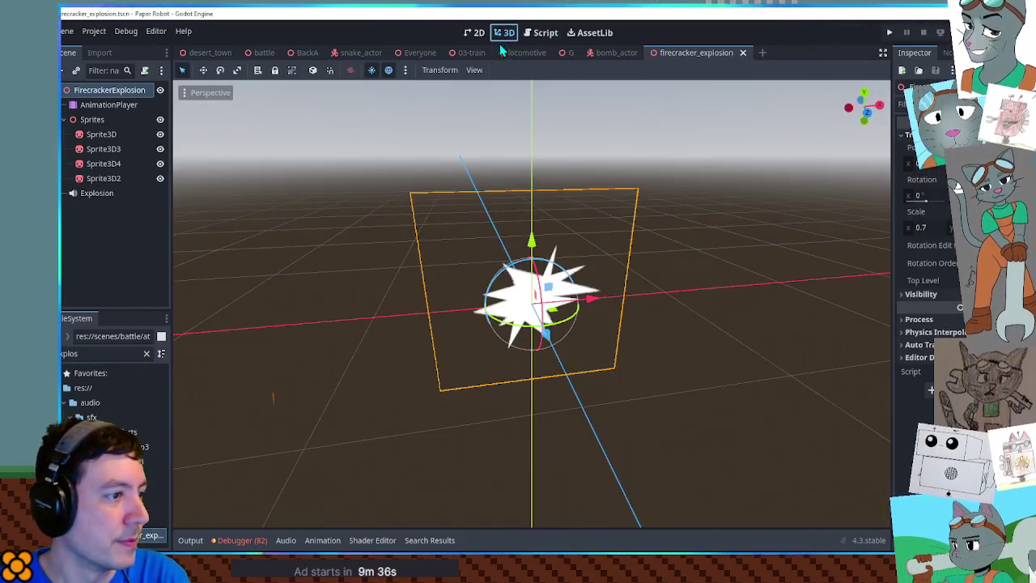
Step: Play the AnimationPlayer's new_animation explosion preview, then switch back to RESET
click(105, 104)
click(404, 419)
click(389, 446)
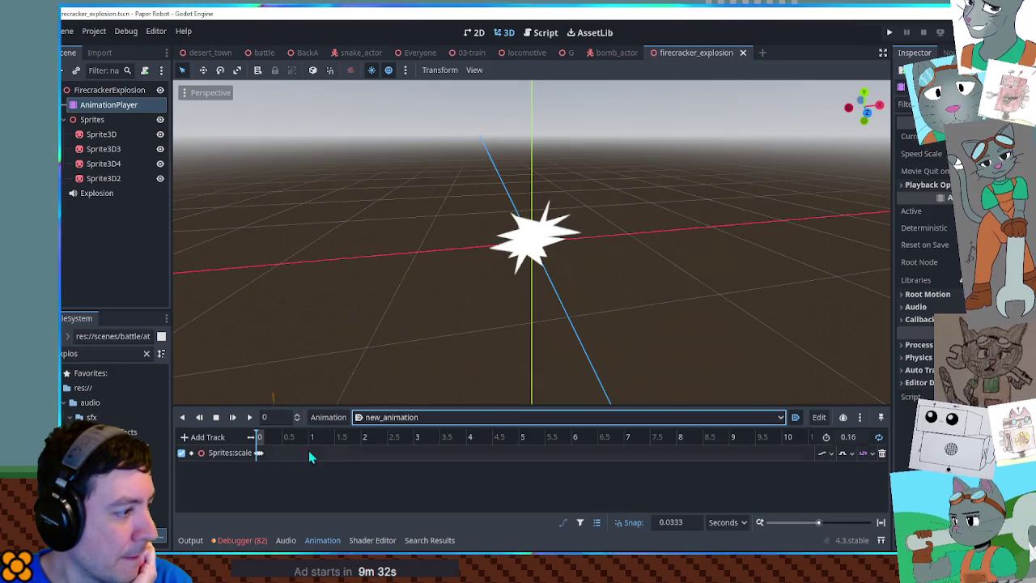
click(257, 452)
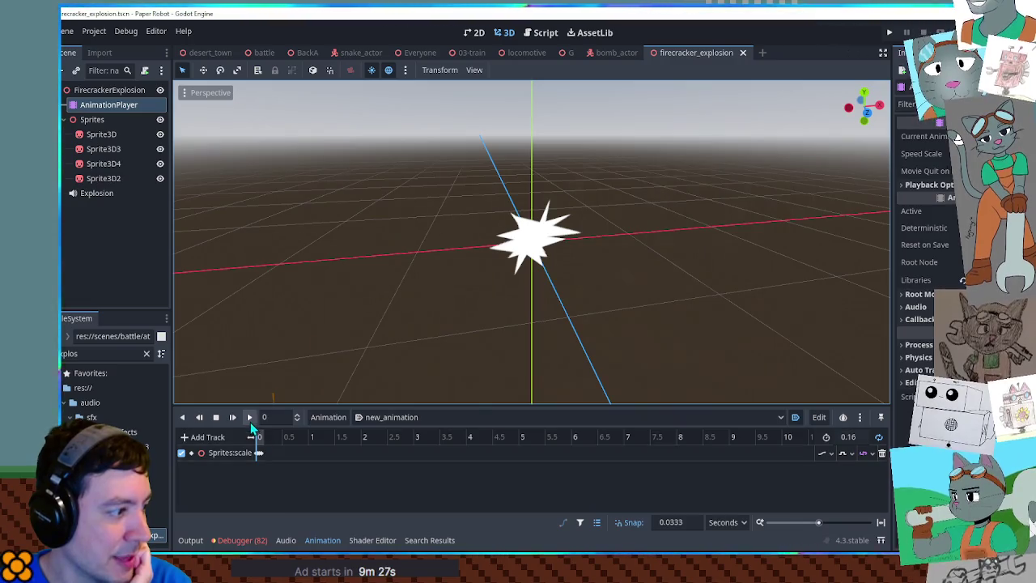
click(250, 418)
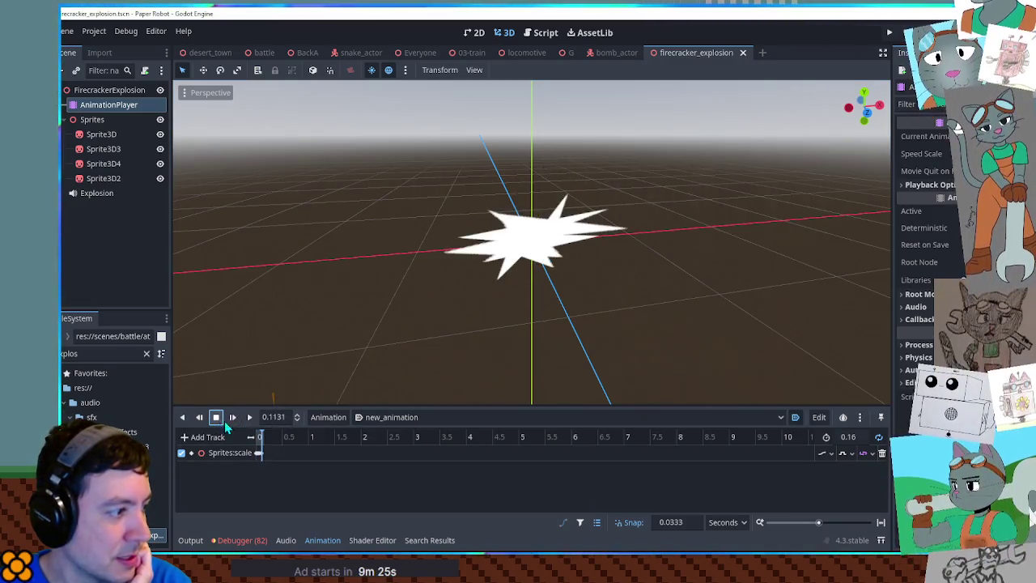
click(215, 417)
click(392, 417)
click(391, 430)
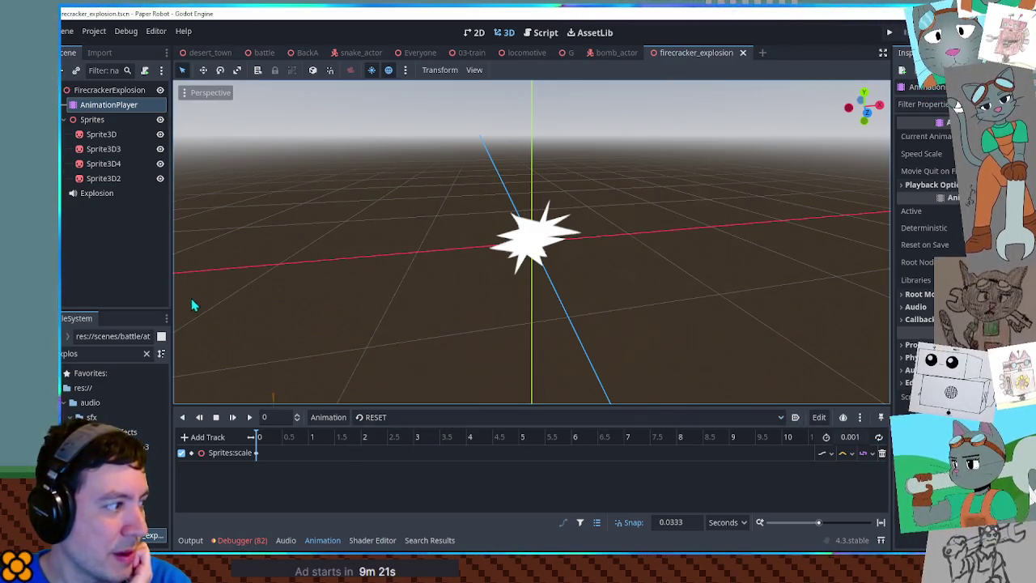
Step: Filter the files for 'poof' and open the smoke_poof scene
double_click(86, 353)
text(poof)
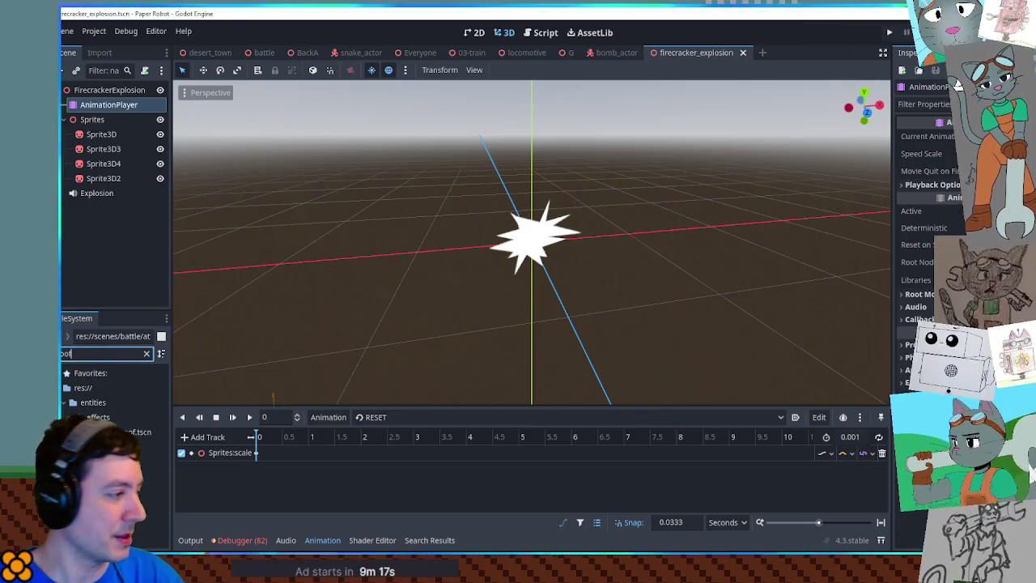
double_click(134, 432)
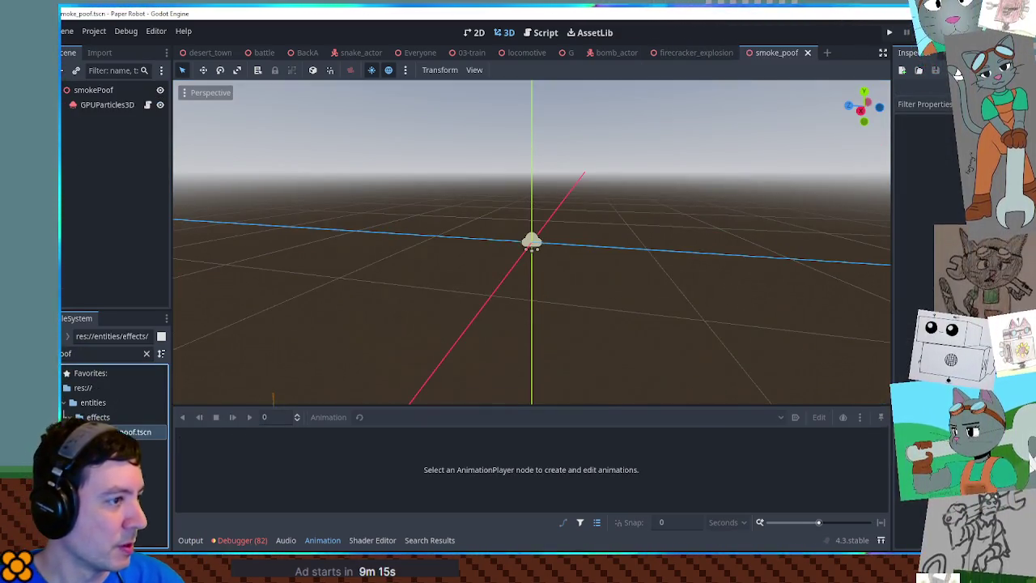
Step: Toggle Emitting on GPUParticles3D to preview the smoke, then close smoke_poof and firecracker_explosion without saving
click(107, 105)
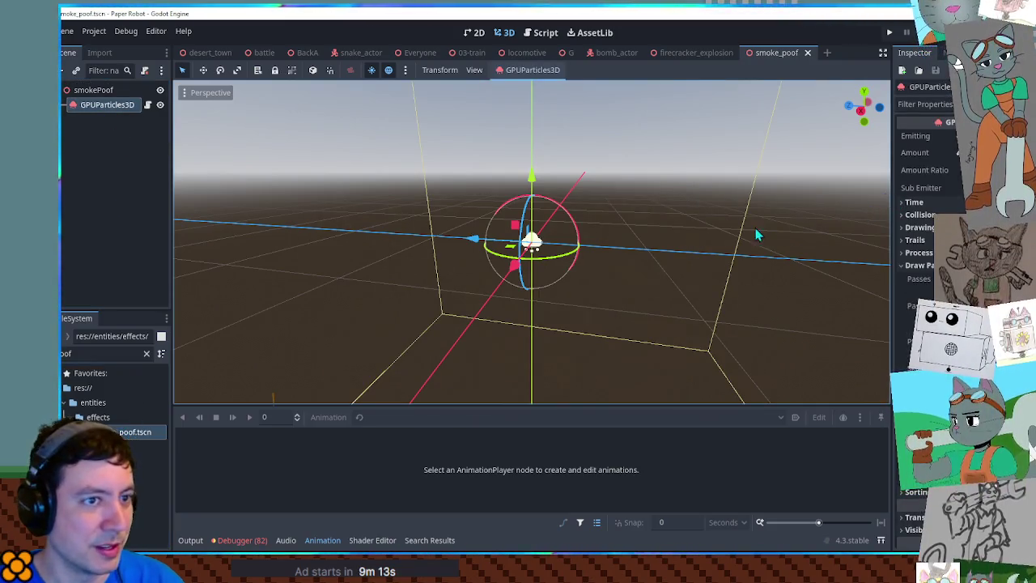
click(964, 136)
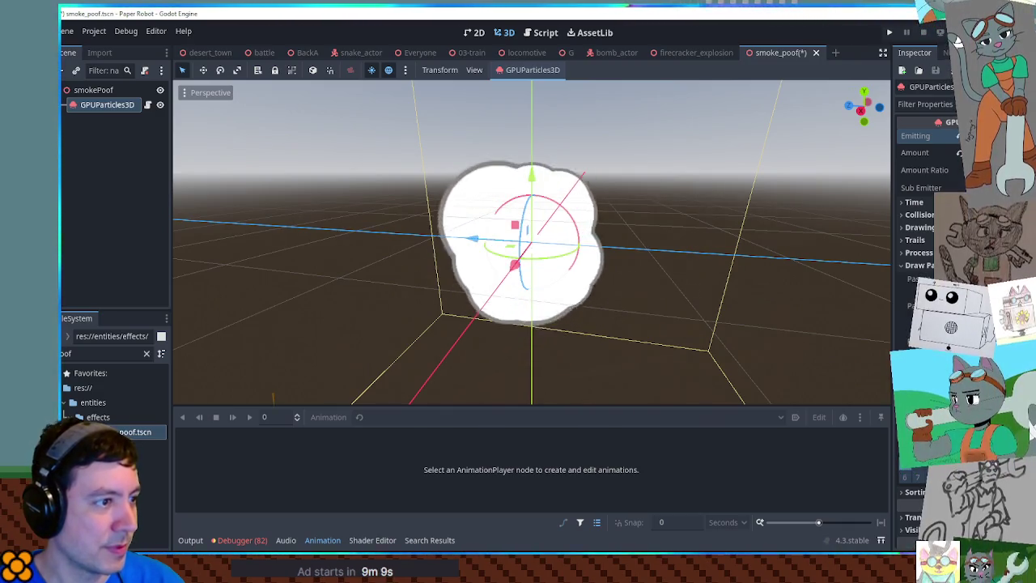
middle_click(767, 47)
click(633, 317)
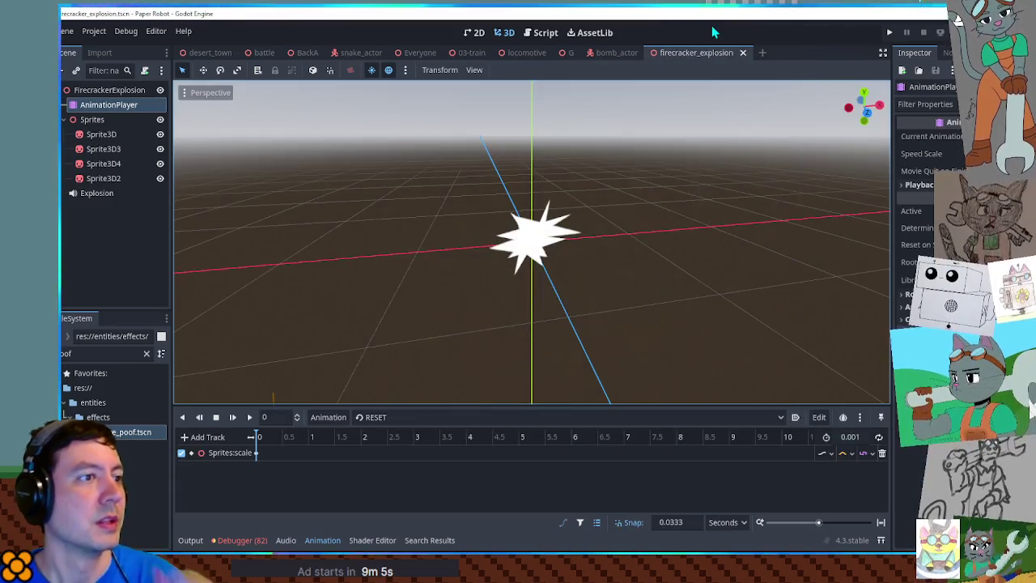
middle_click(712, 51)
drag(671, 200, 636, 256)
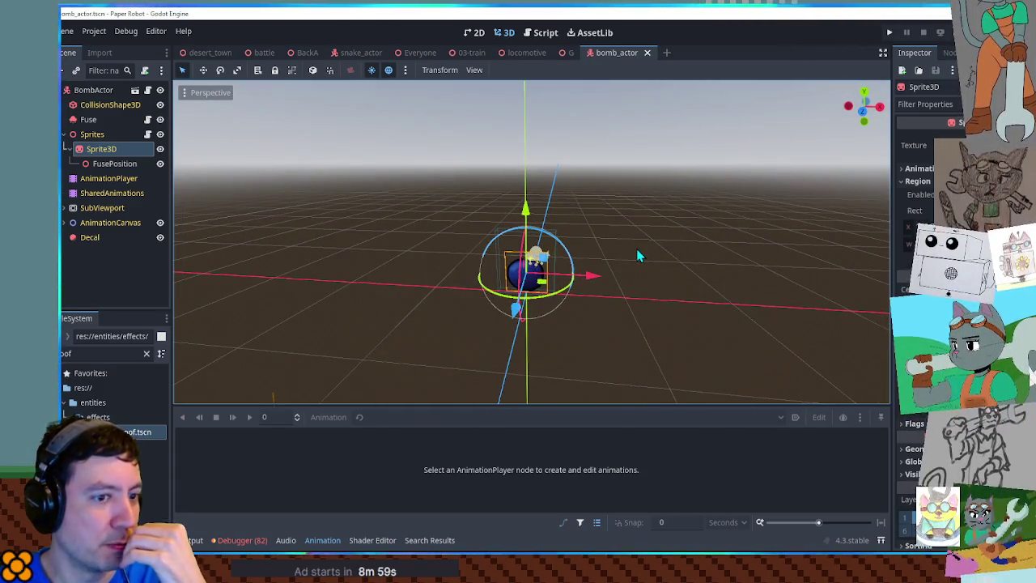
Step: Replace BombScoot's waitMs(1000) with the waitForCondition is_on_floor line found via search
click(544, 34)
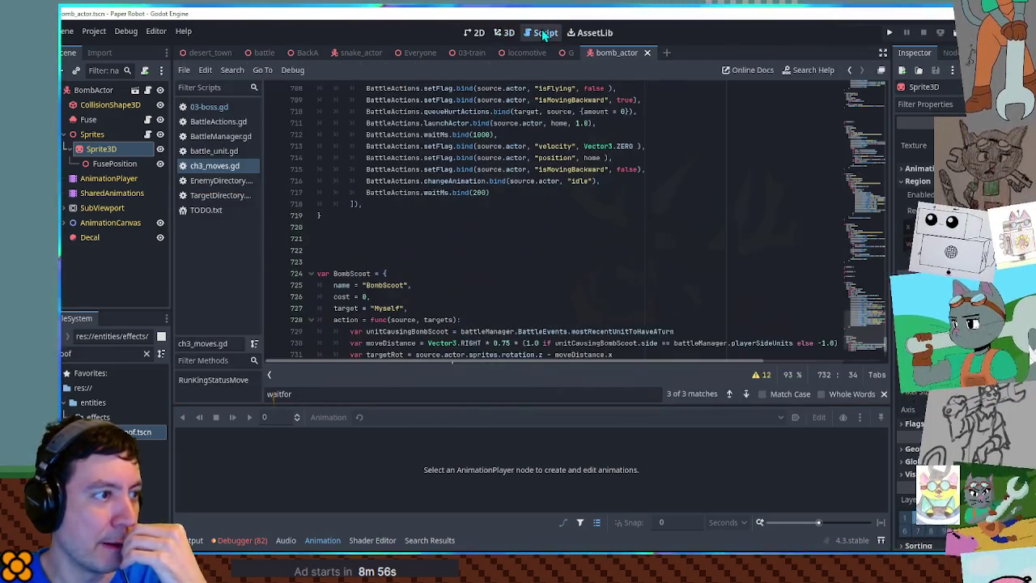
scroll(603, 237, down, 2)
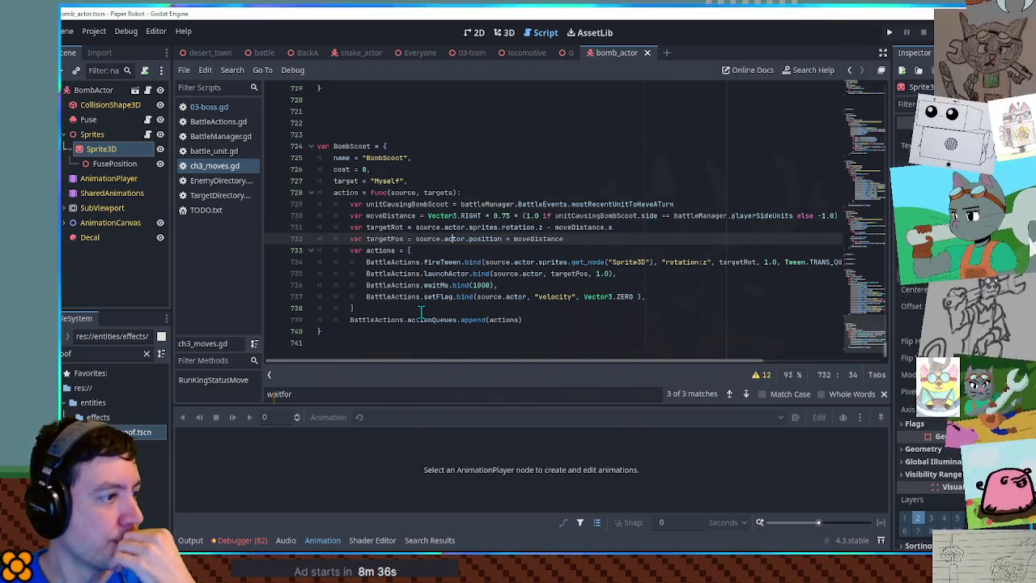
double_click(481, 285)
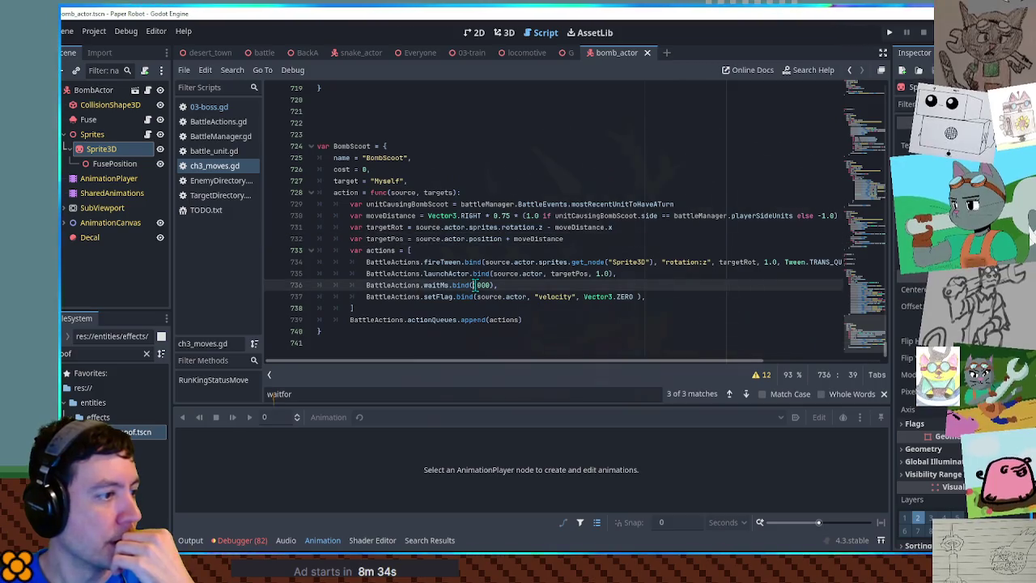
click(795, 253)
key(ctrl+f)
text(waitfo)
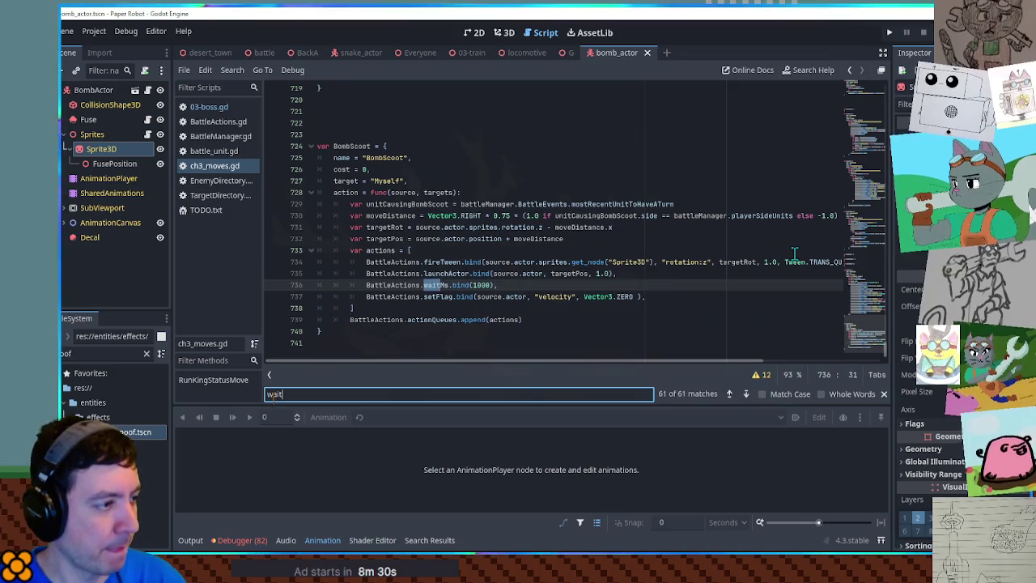
click(826, 198)
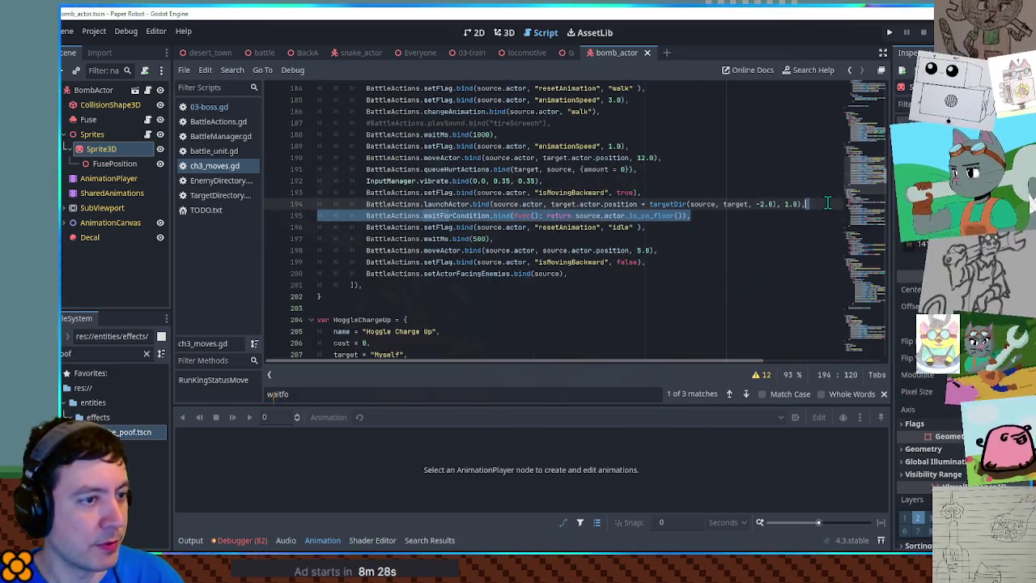
drag(858, 177, 854, 364)
triple_click(572, 285)
text(BattleActions.waitForCondition.bind(func(): return source.actor.is_on_floor()),)
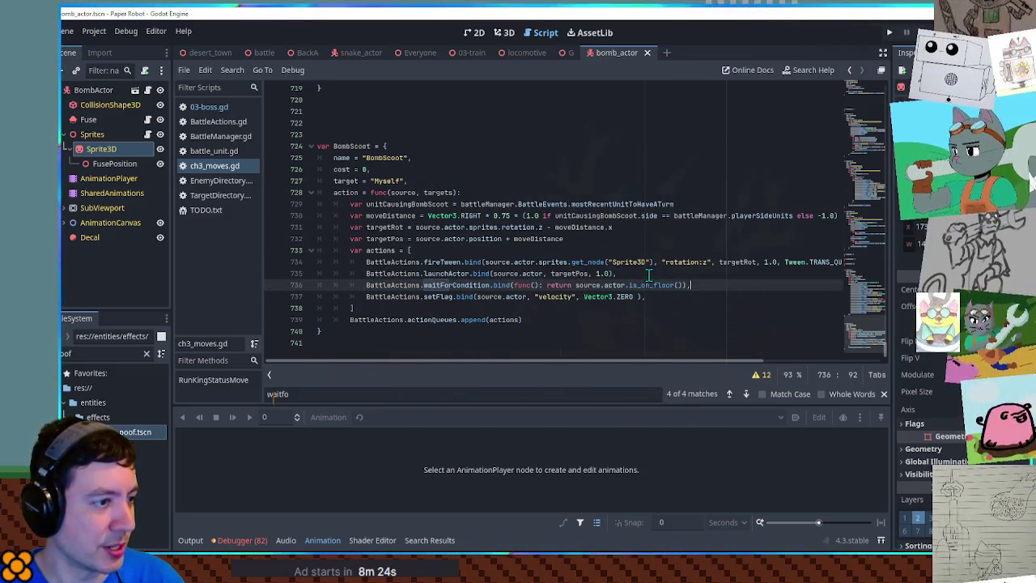
Step: Add a line below setFlag and paste Counter Flame's BattleActions.execute call onto it
click(658, 272)
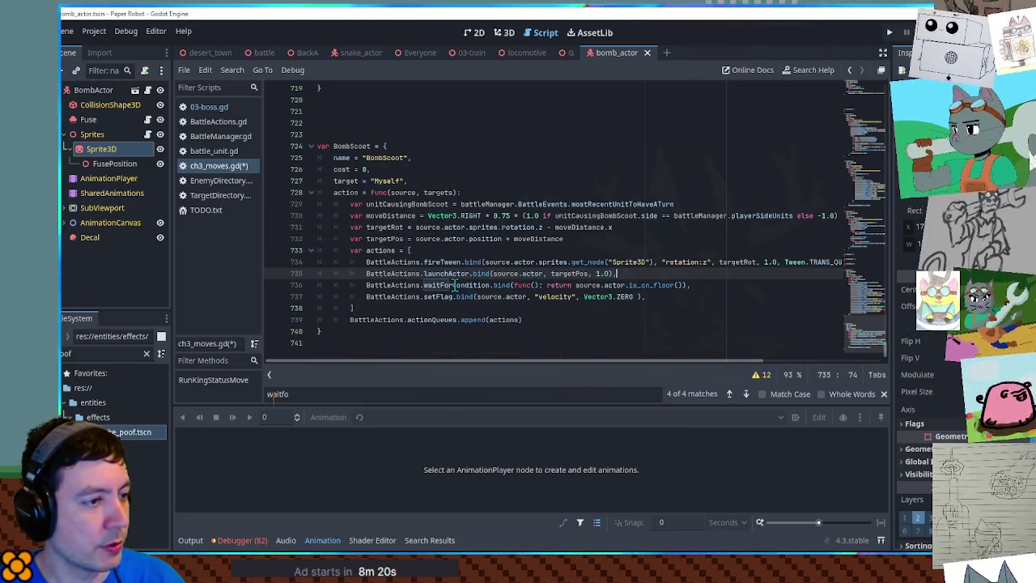
click(681, 307)
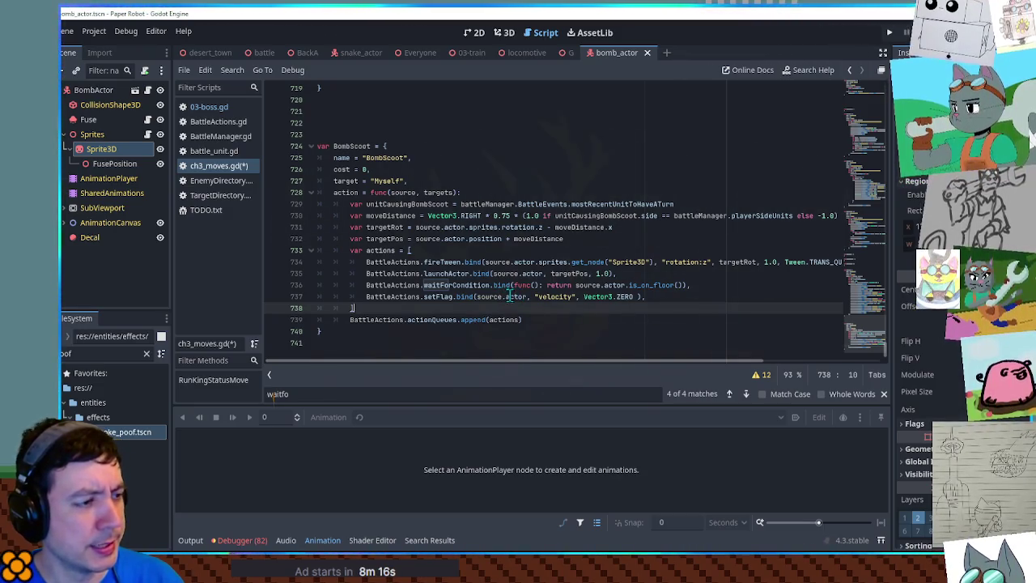
drag(448, 297, 645, 297)
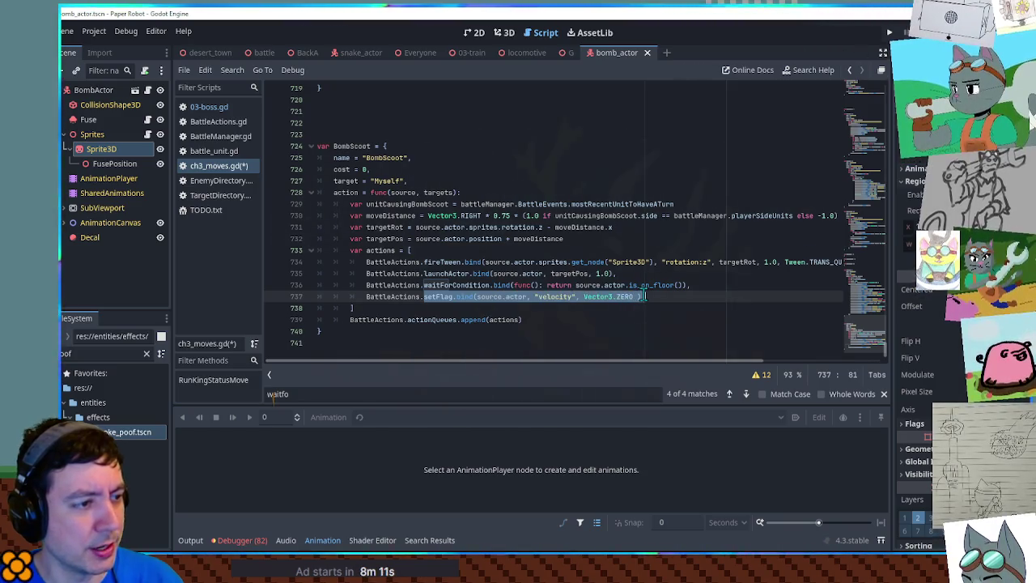
click(668, 297)
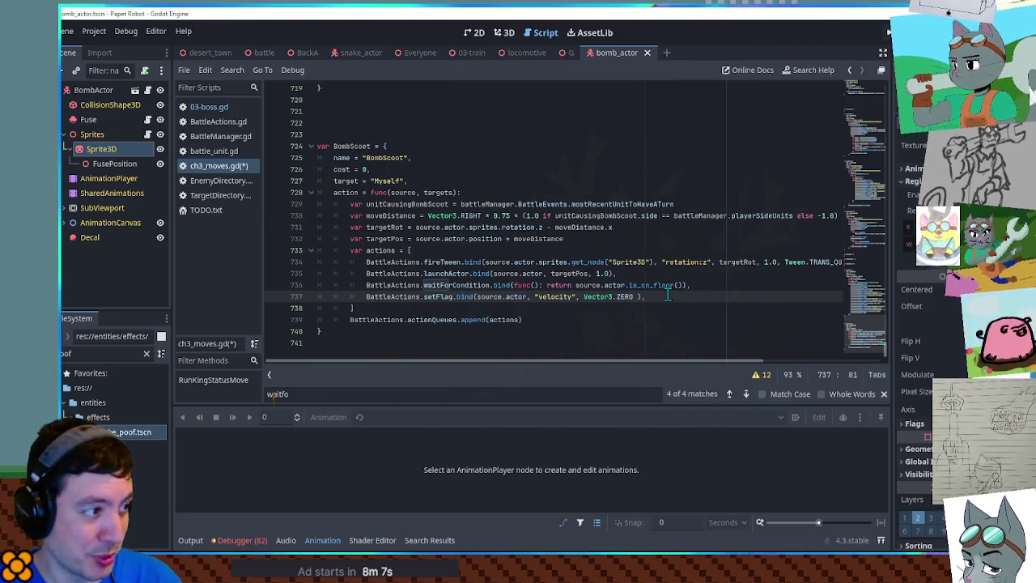
key(Return)
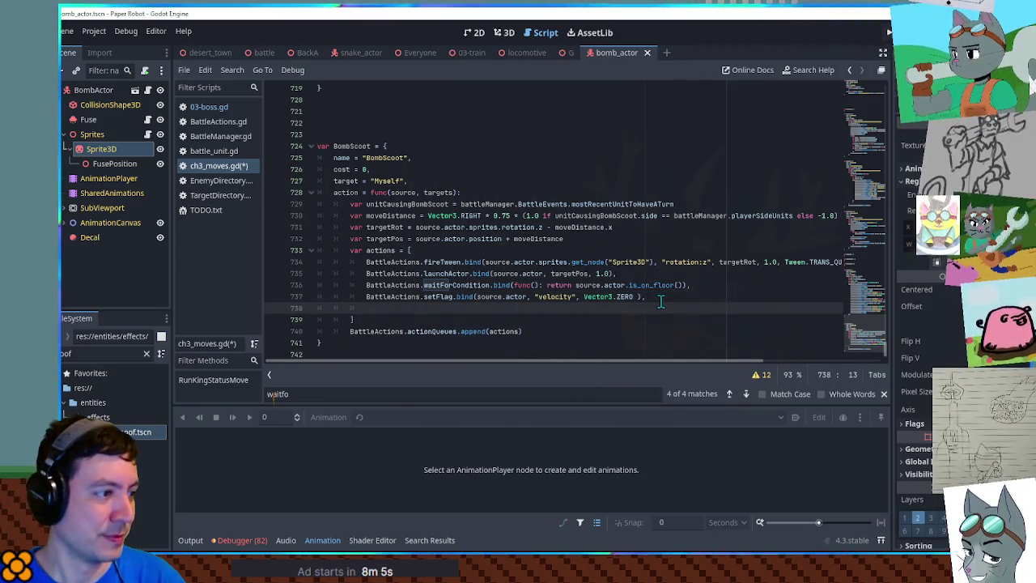
key(ctrl+f)
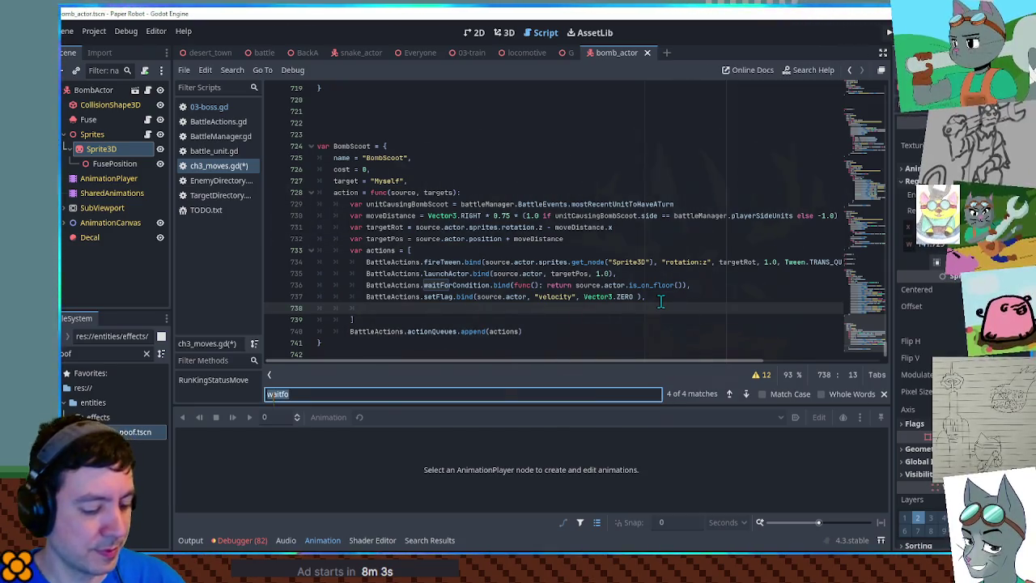
text(exec)
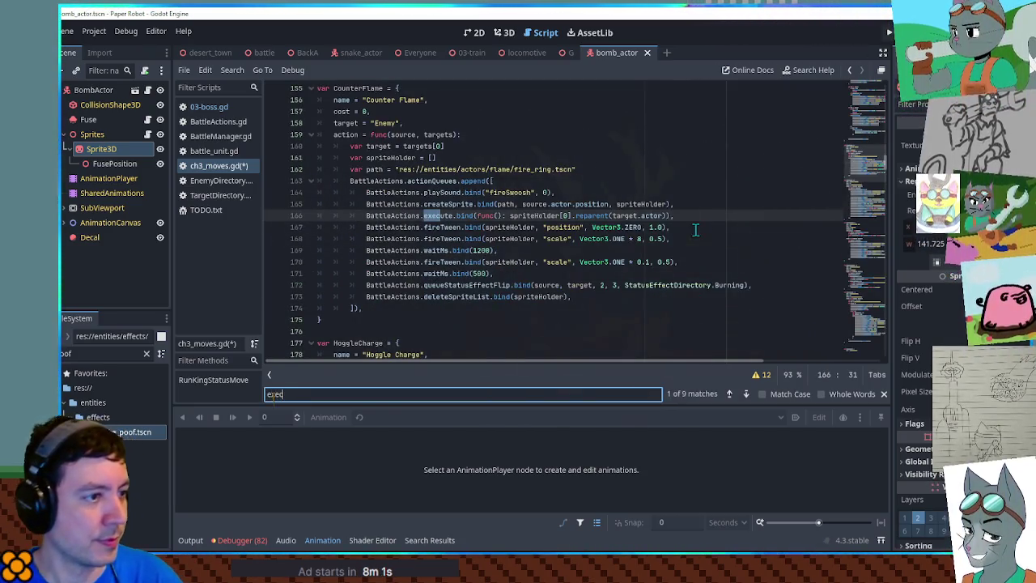
drag(685, 217, 695, 208)
drag(866, 303, 873, 351)
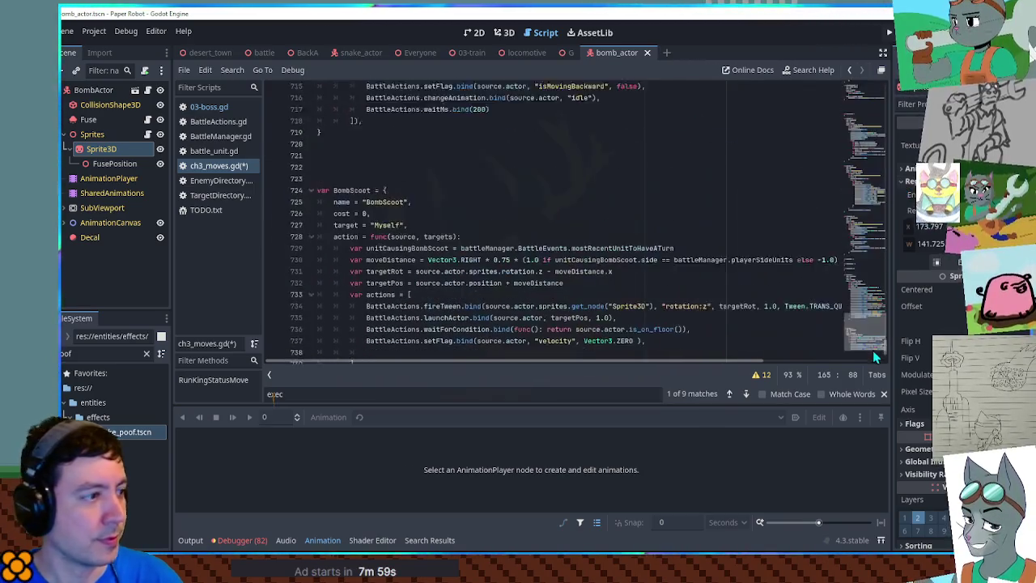
click(518, 297)
text(BattleActions.execute.bind(func(): spriteHolder[0].reparent(target.actor)),)
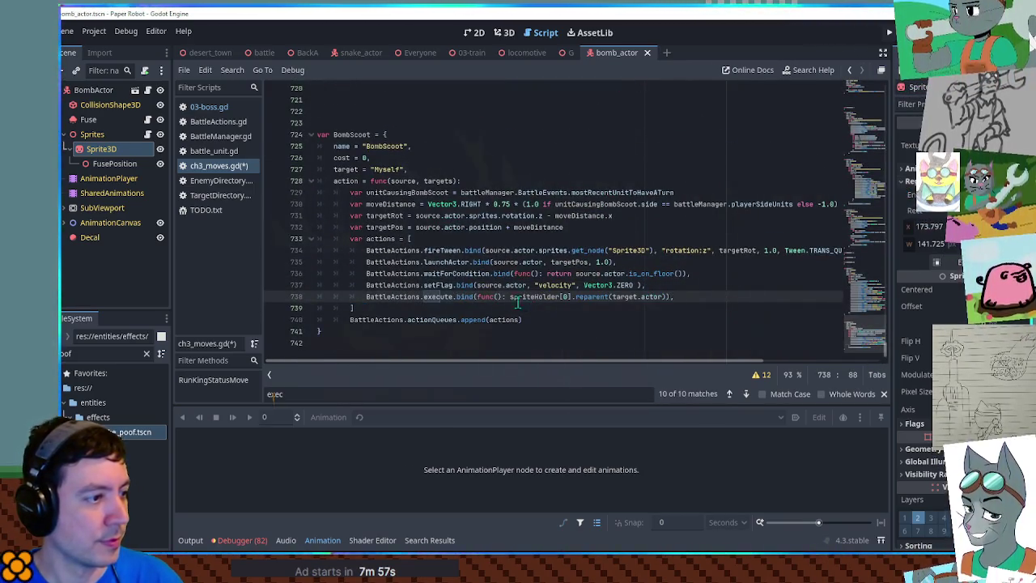
Step: Cut the reparent call and expand the execute callback into a multi-line function with a pass body
drag(511, 296, 668, 294)
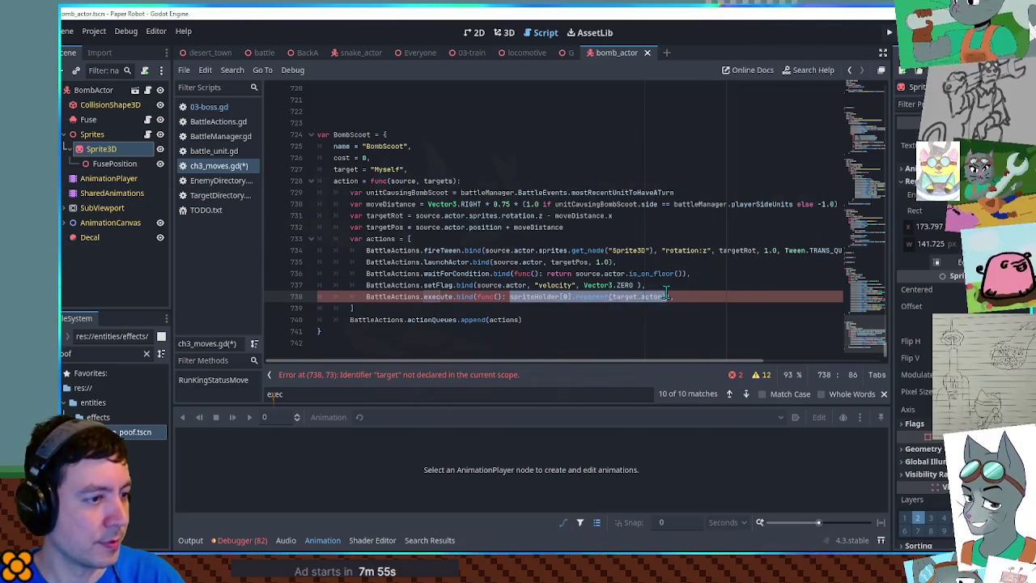
key(ctrl+x)
key(Return)
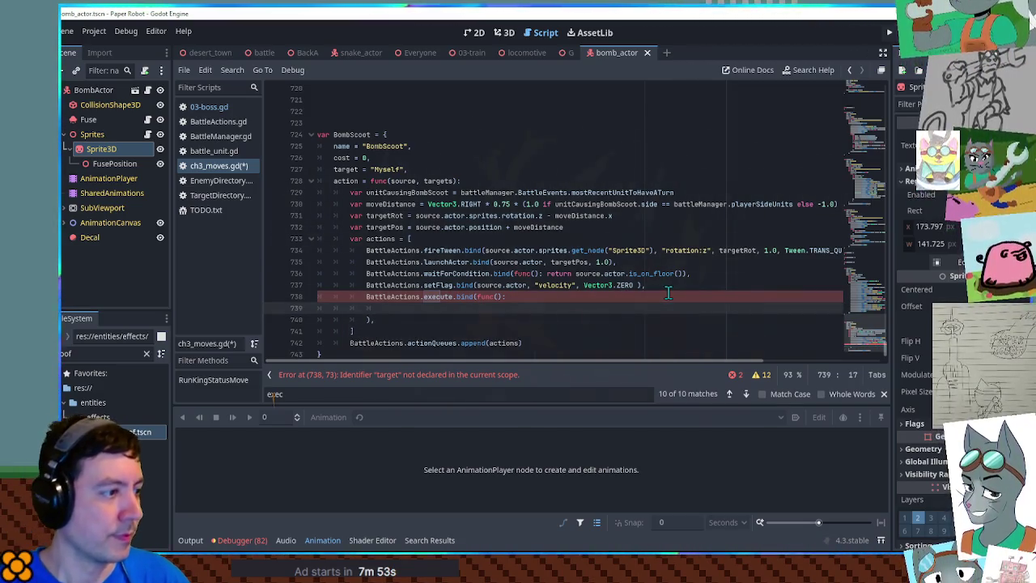
key(Return)
text(o)
key(BackSpace)
text(pass)
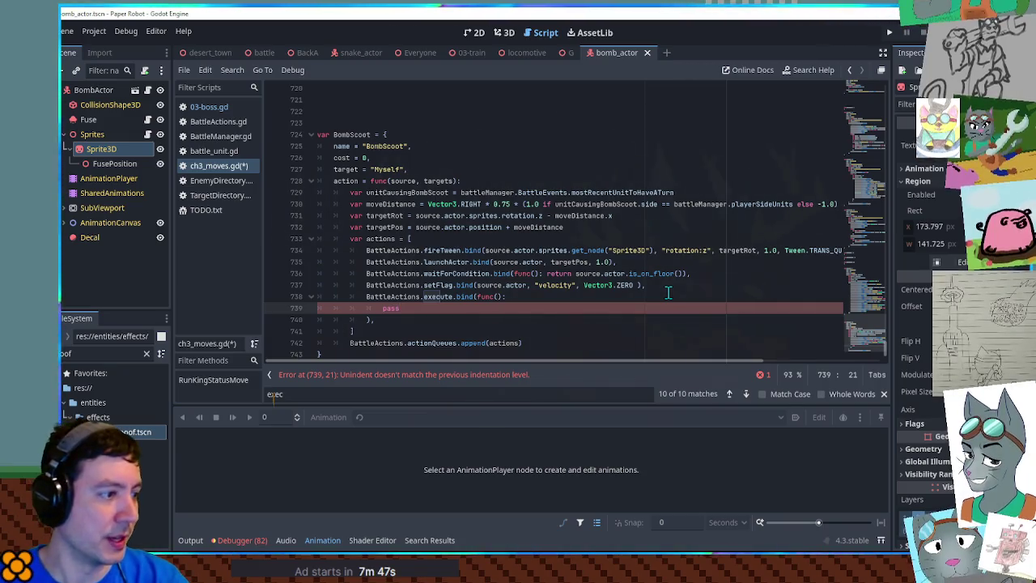
key(Home)
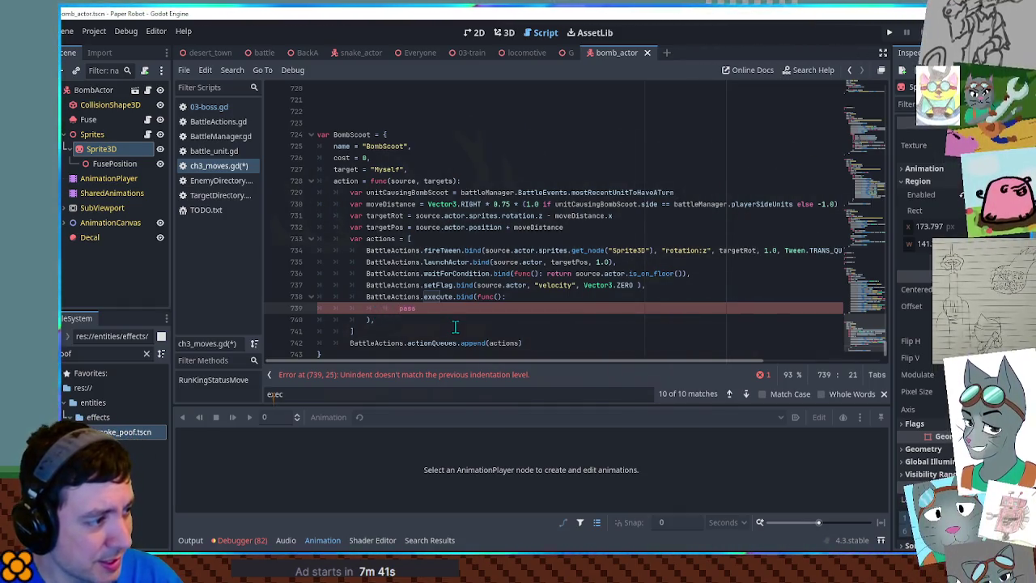
Step: Insert blank lines inside the execute function above pass and trim the extra indentation
click(502, 264)
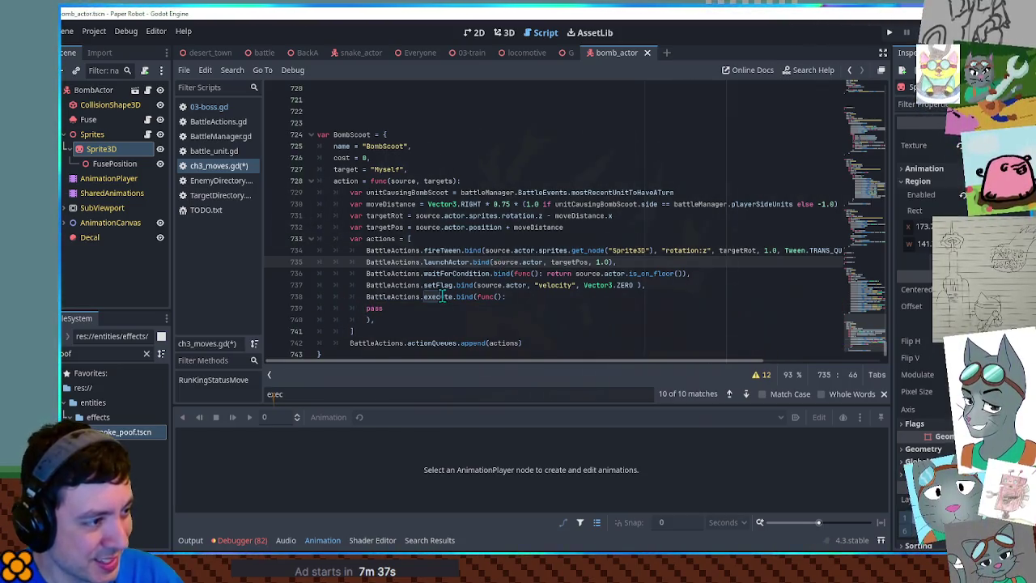
click(368, 309)
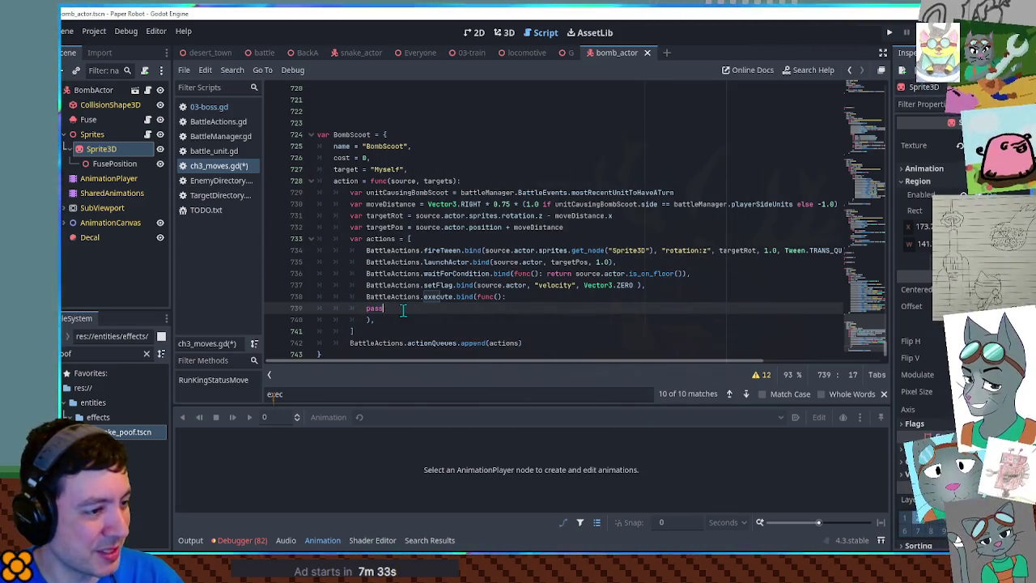
scroll(403, 310, up, 1)
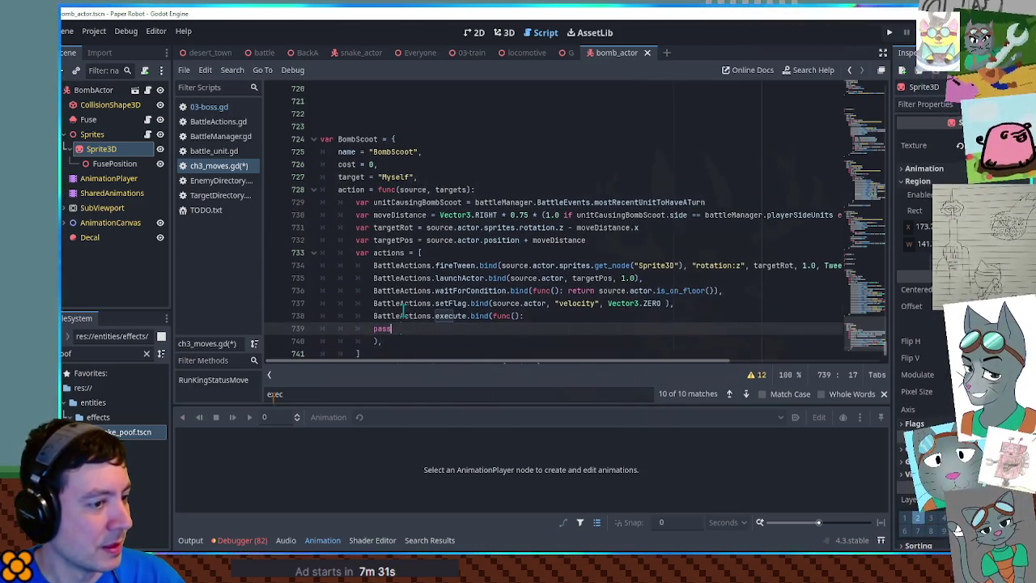
scroll(402, 310, down, 1)
scroll(422, 278, down, 1)
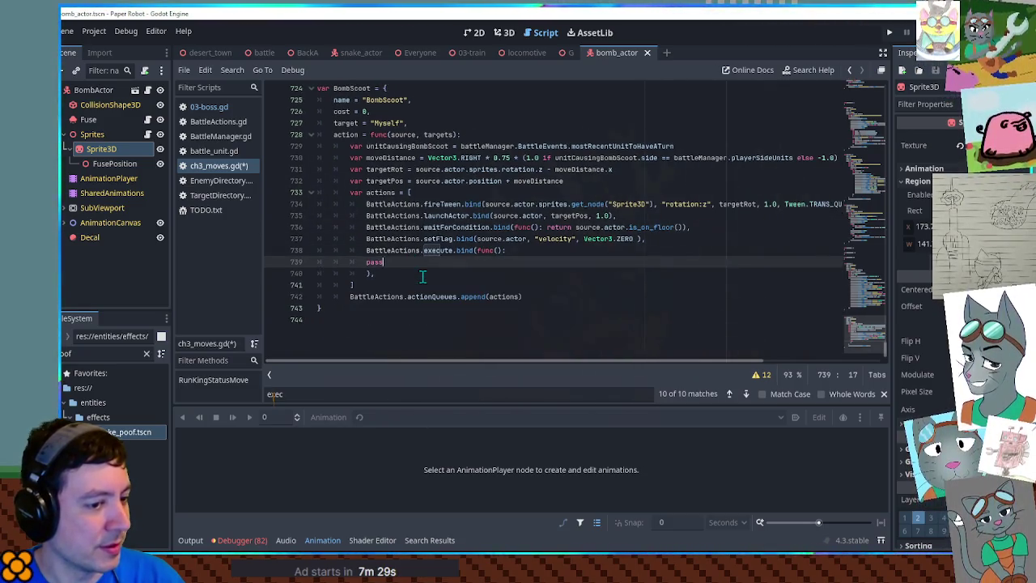
scroll(421, 278, up, 1)
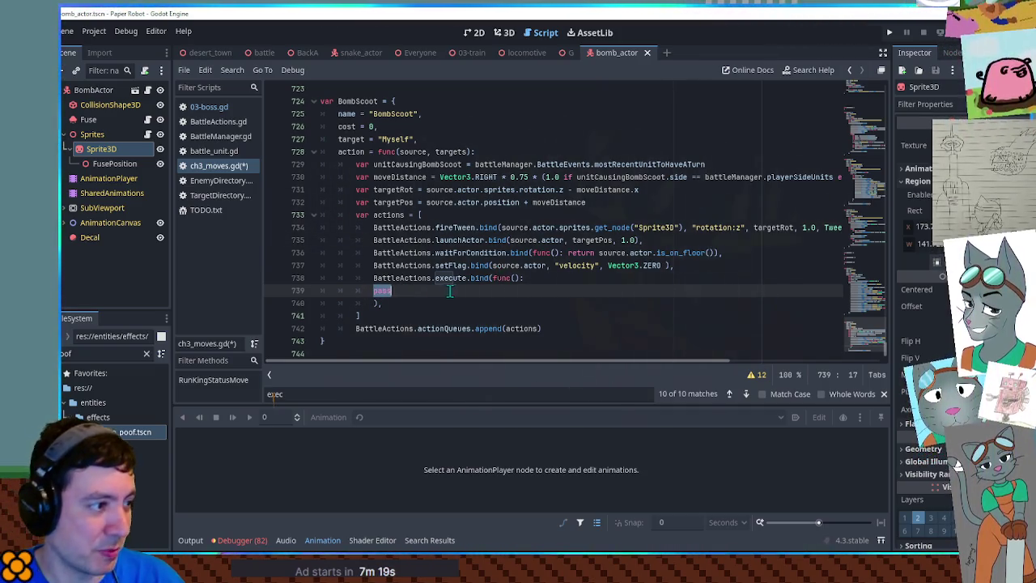
click(535, 278)
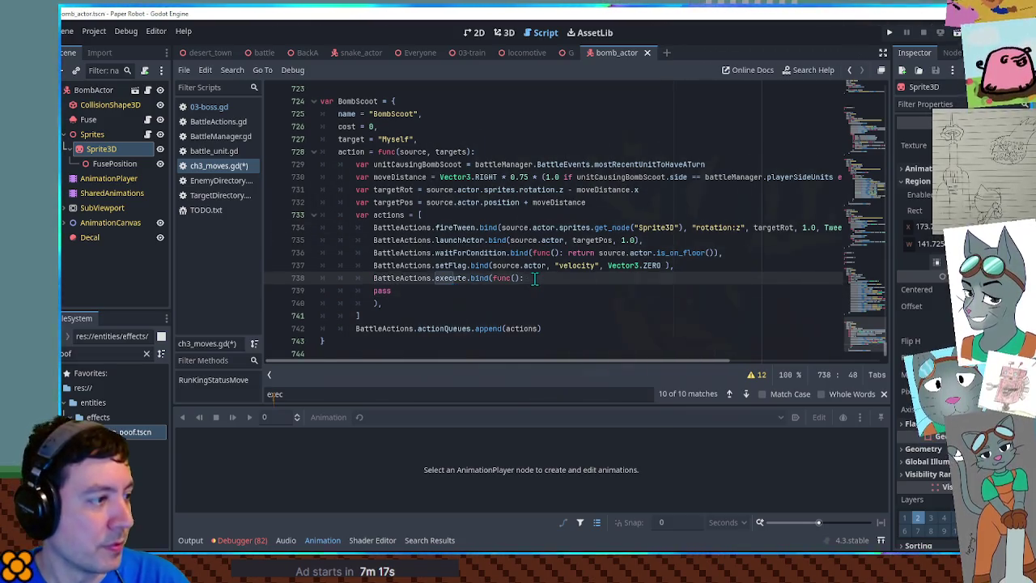
key(Return)
key(Return)
click(466, 293)
drag(385, 293, 373, 293)
text(if source.actor.position.x >=)
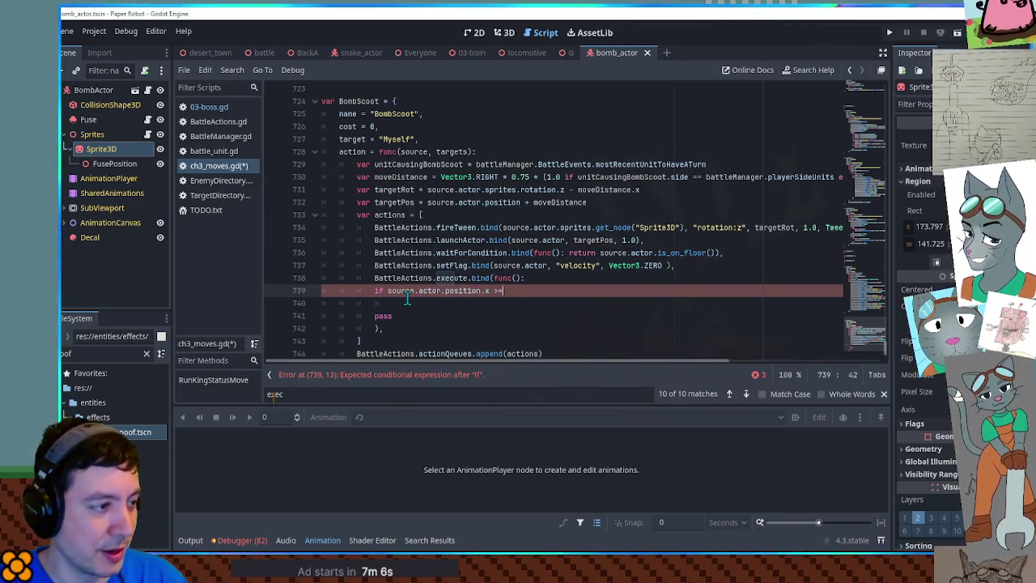
Step: Complete the if condition as position.x >= 1.2 with a pass body and remove the leftover empty line
text(1.2)
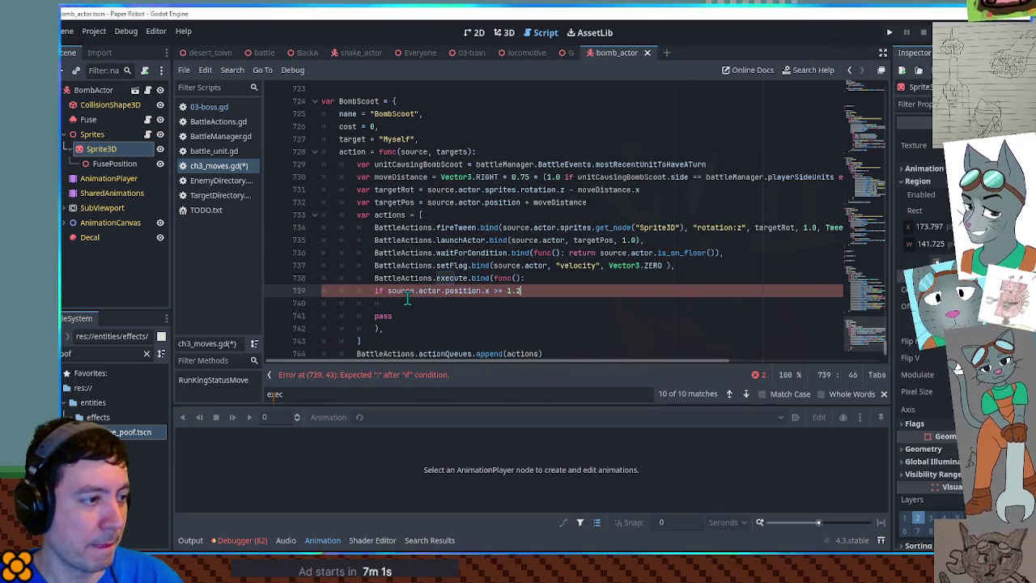
key(Return)
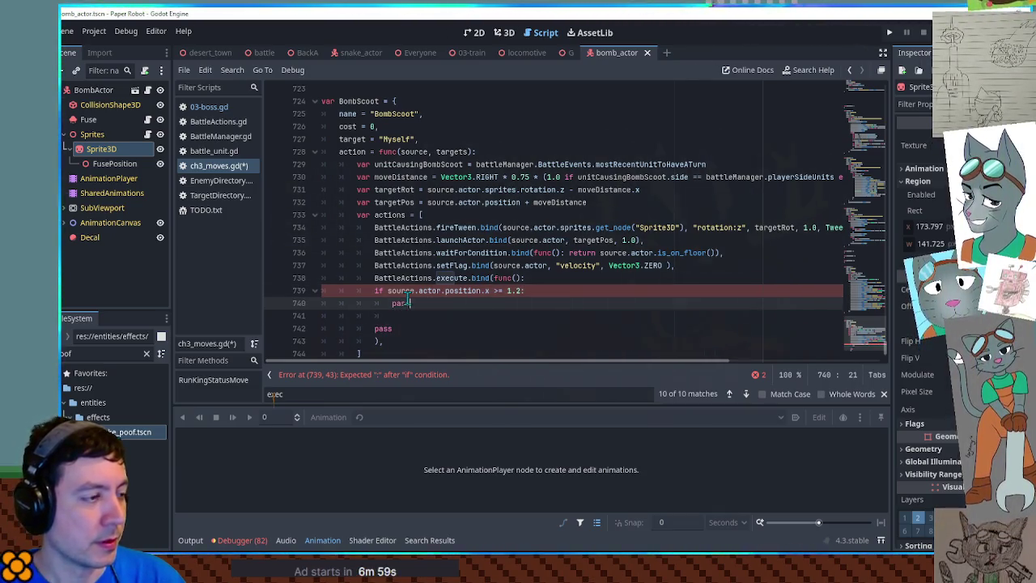
key(Down)
key(BackSpace)
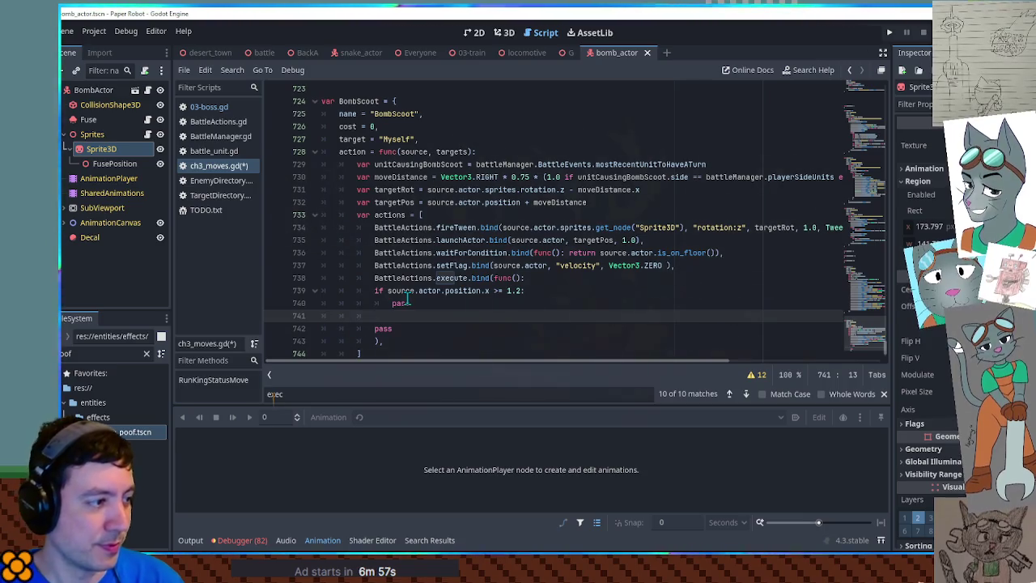
key(ctrl+shift+k)
key(shift+End)
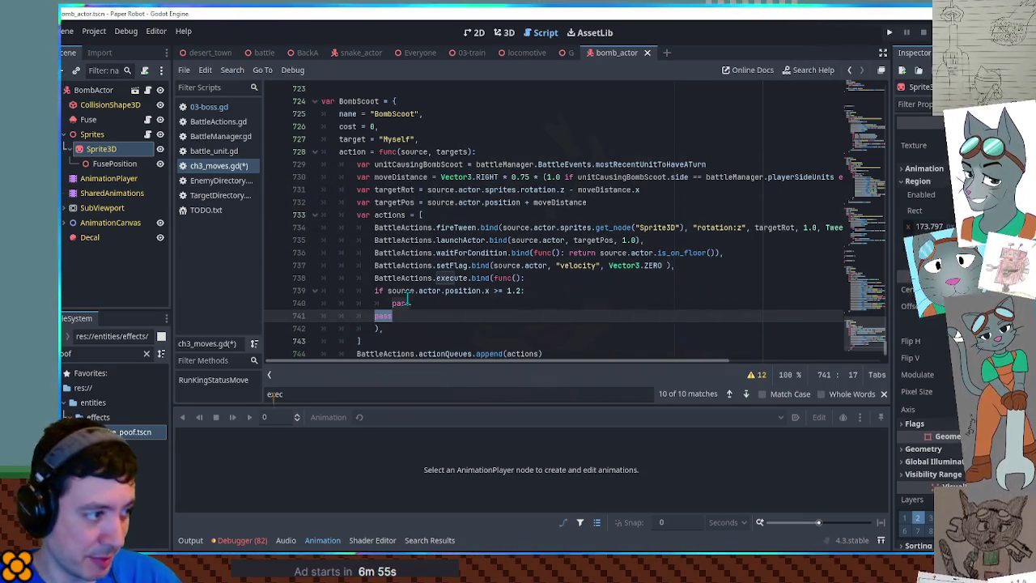
Step: Add an elif branch checking source.actor.position.x <= -1.2 with its own pass body
text(elif)
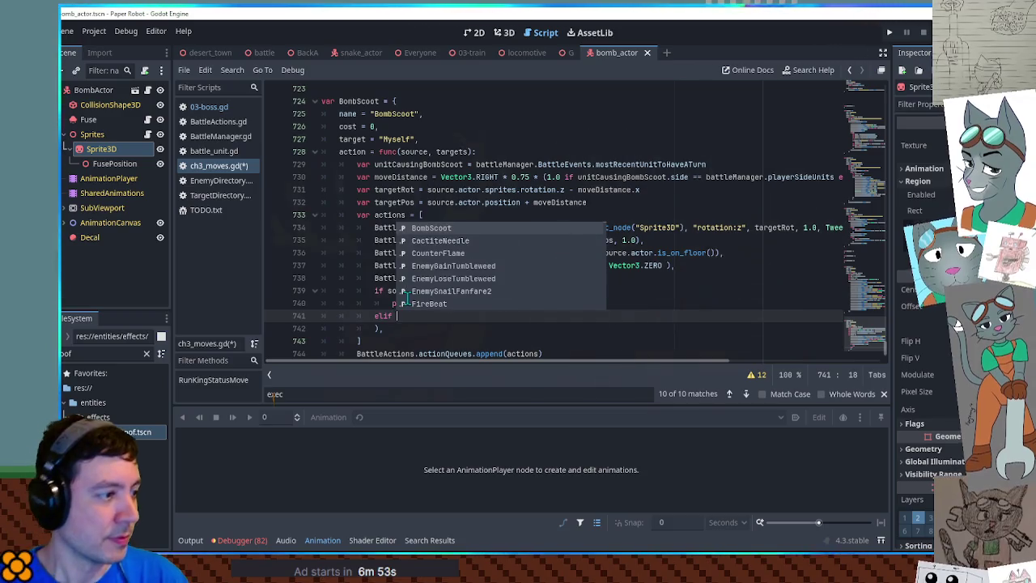
click(426, 315)
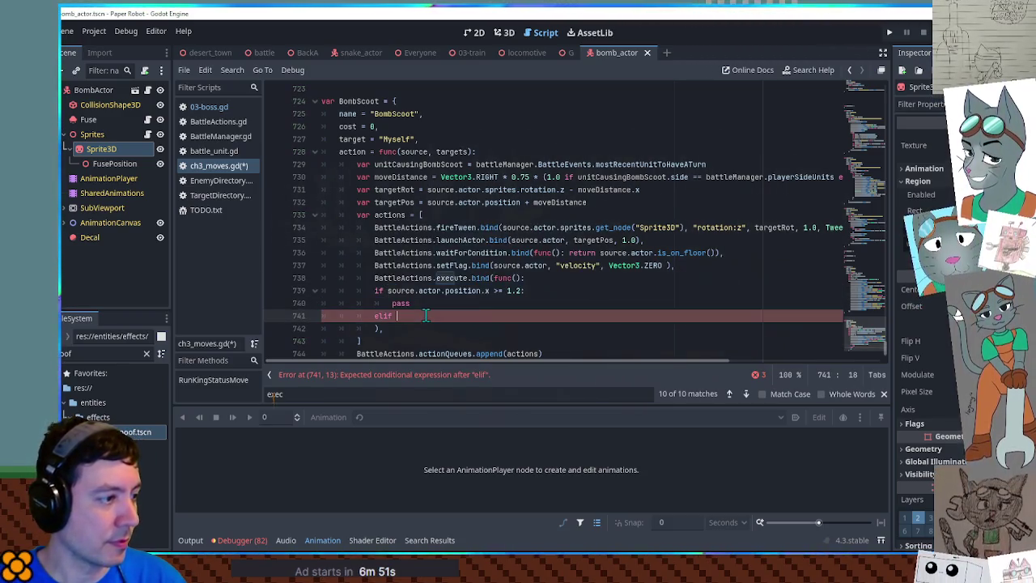
key(ctrl+v)
click(504, 316)
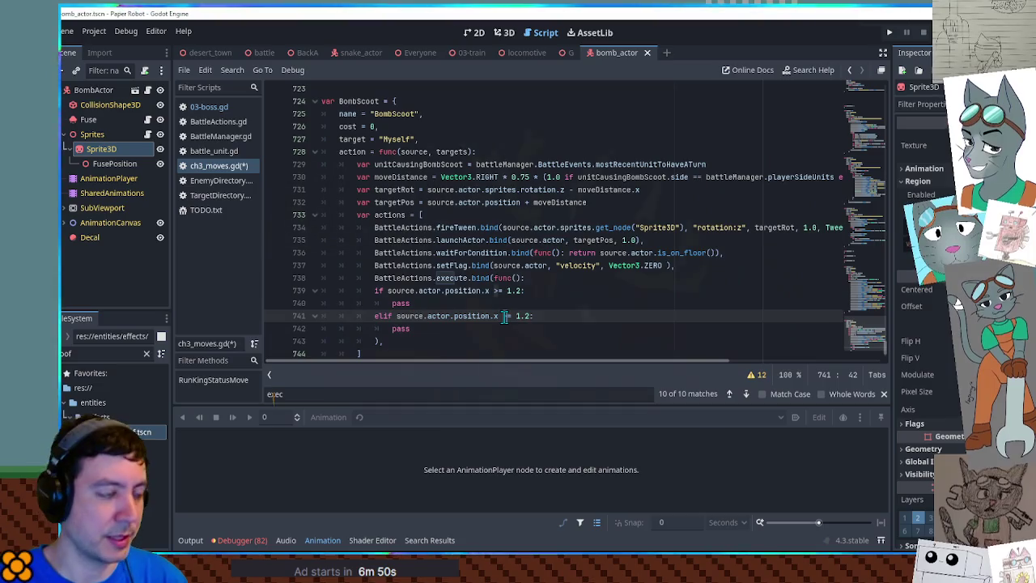
text(-)
key(Down)
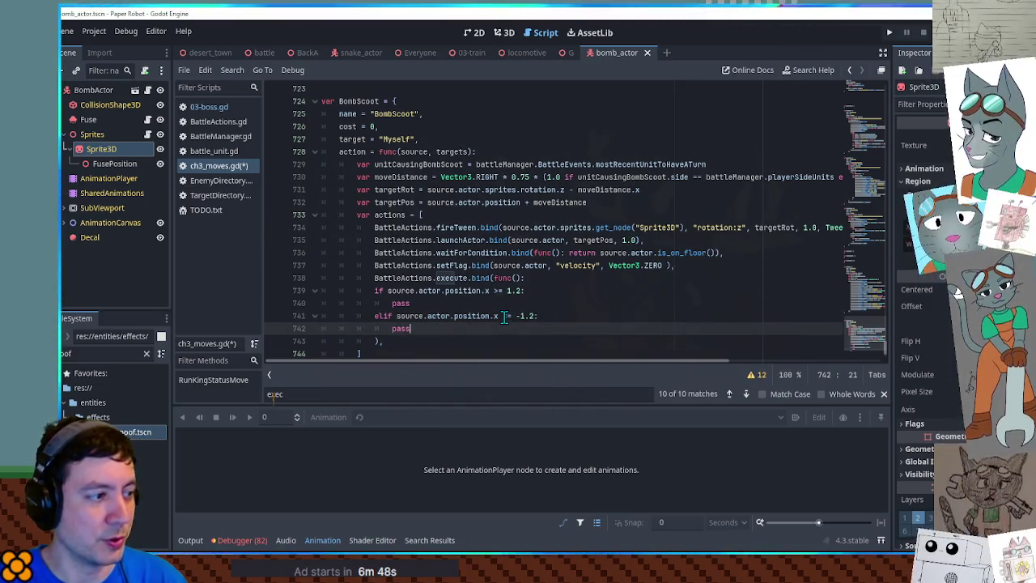
key(Down)
key(Down)
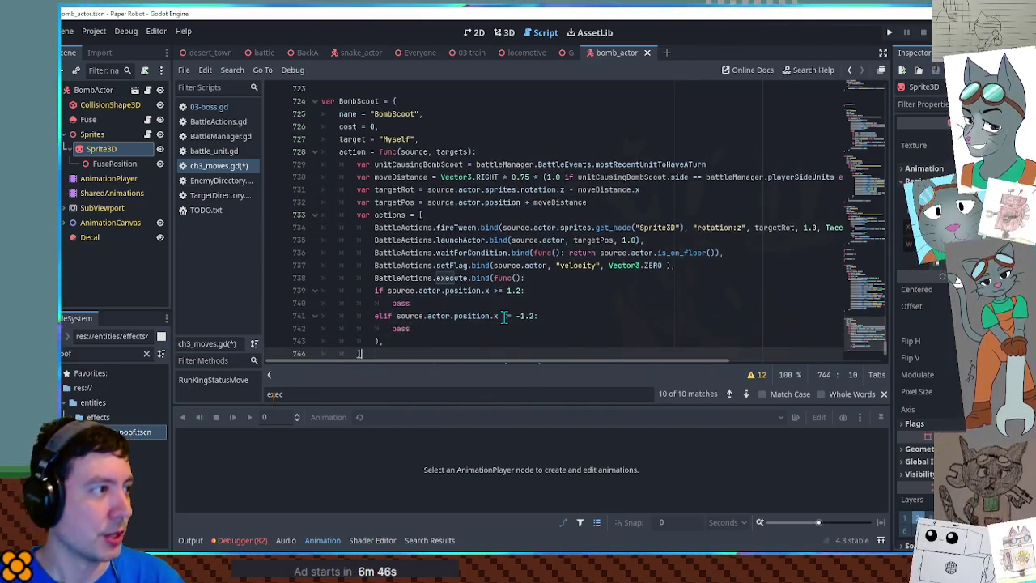
scroll(504, 316, down, 2)
click(570, 241)
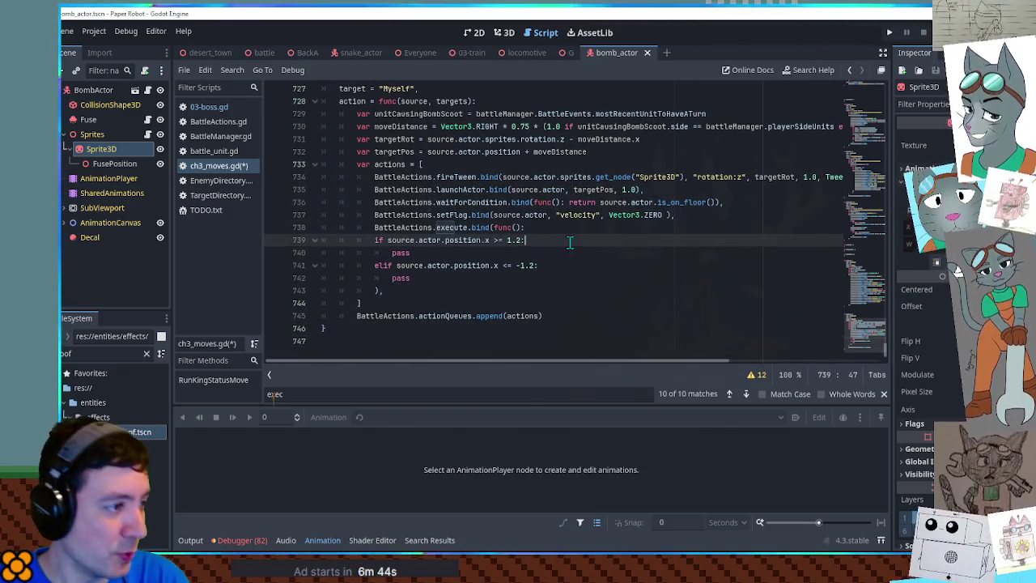
click(193, 545)
click(193, 545)
Step: Create 'var BombExplode = {' after BombScoot and paste BombScoot's whole body into it
click(409, 464)
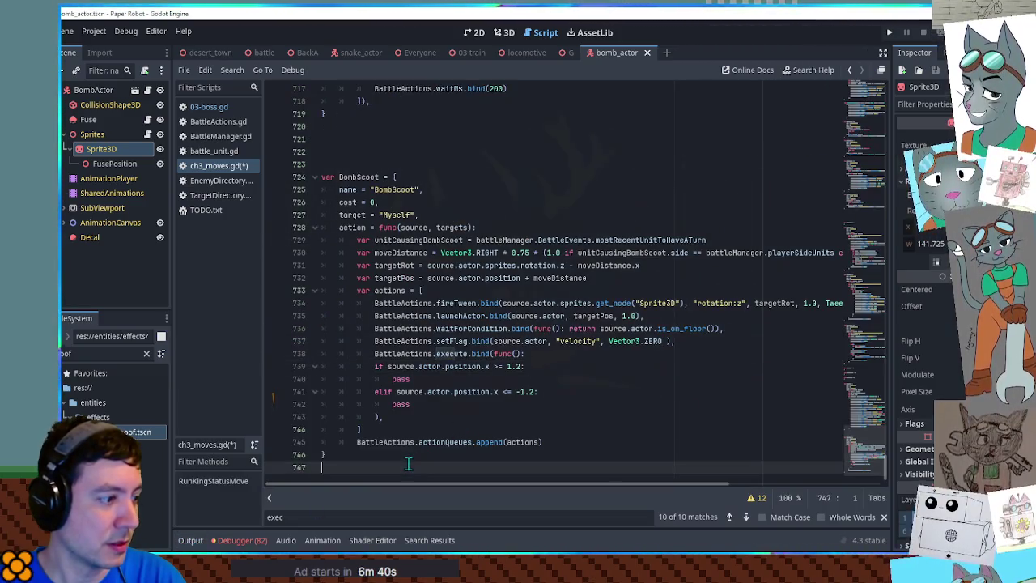
key(Return)
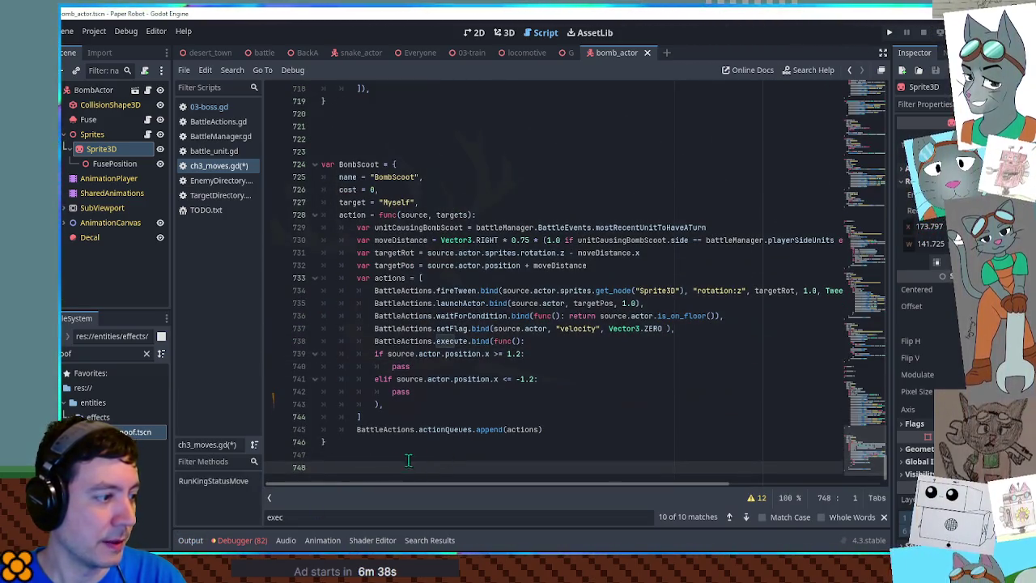
text(var )
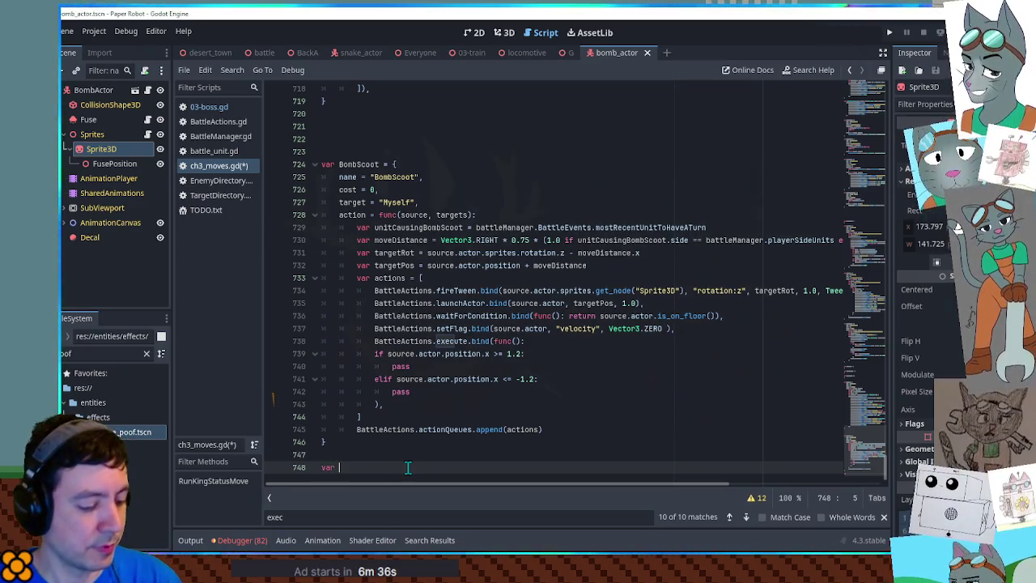
text(Bomb)
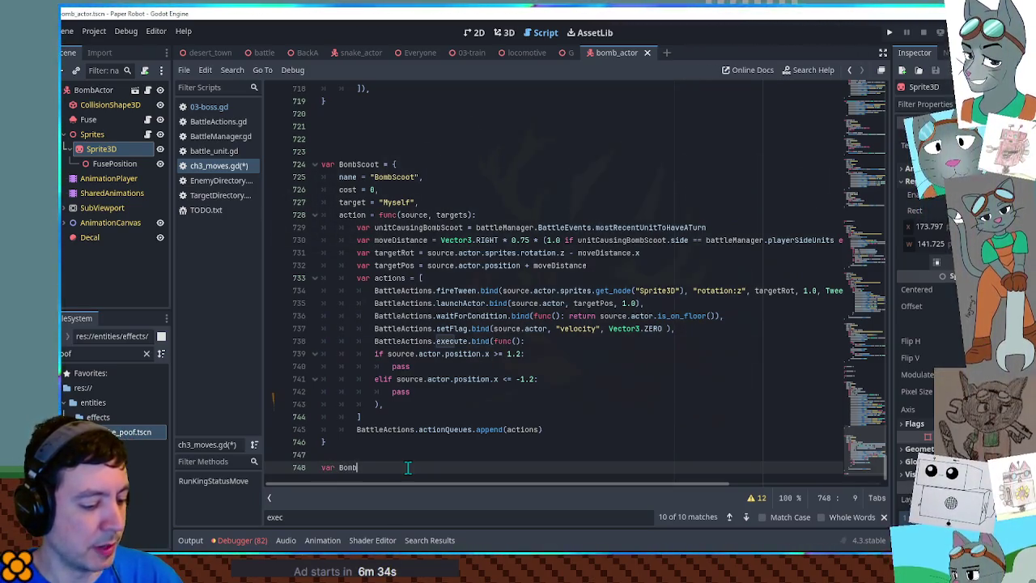
text(Explode )
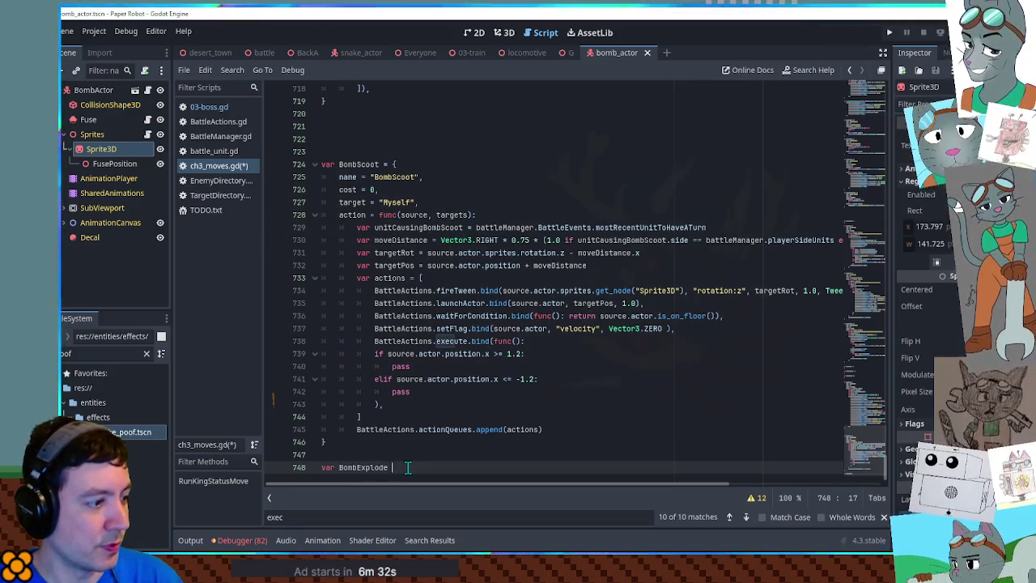
text(= {)
key(Return)
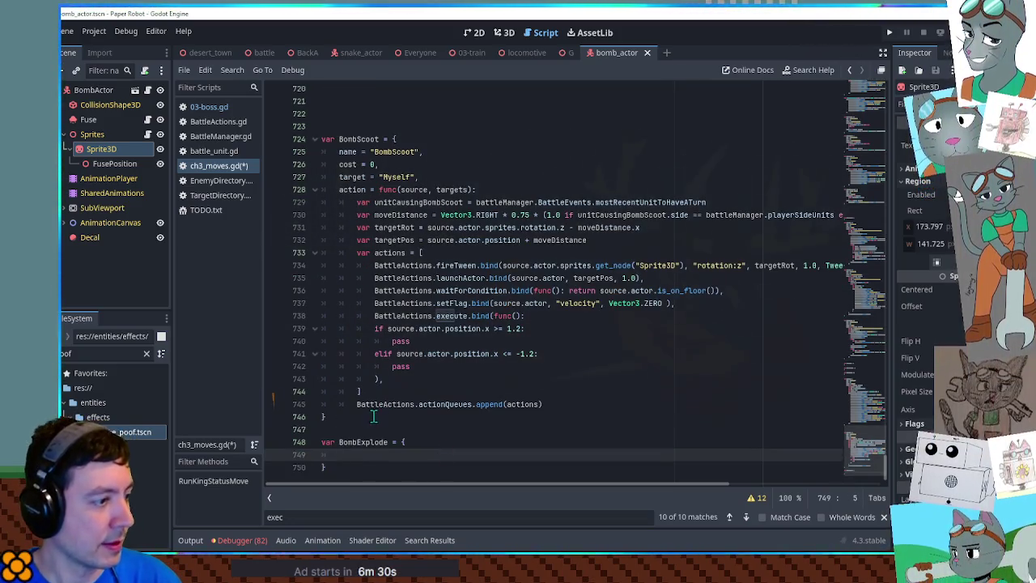
click(406, 139)
mouse_move(406, 140)
mouse_down()
mouse_move(566, 388)
mouse_move(613, 401)
mouse_up()
key(ctrl+c)
click(430, 445)
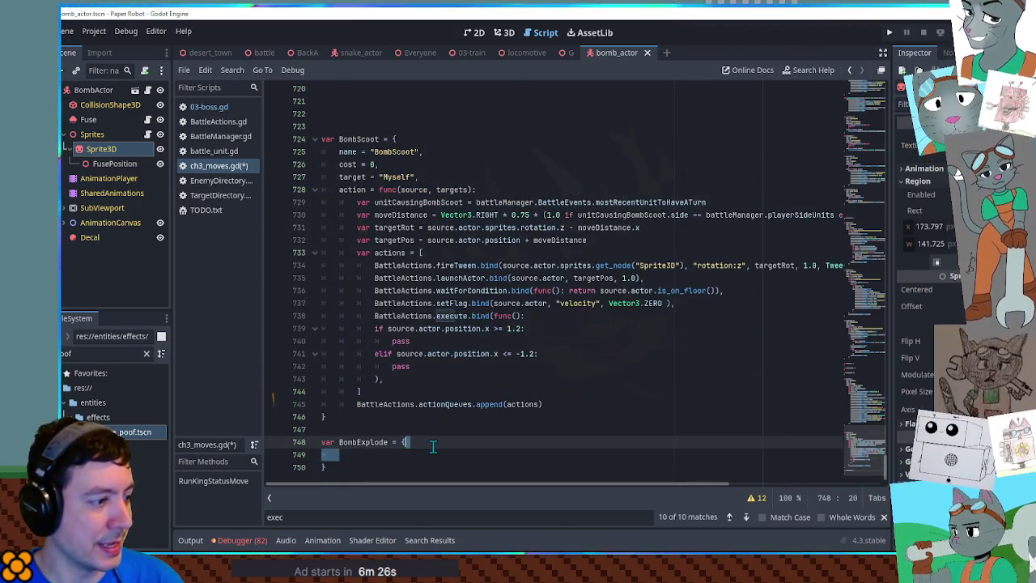
key(ctrl+v)
Step: Change the copied move's name field from BombScoot to BombExplode
double_click(396, 238)
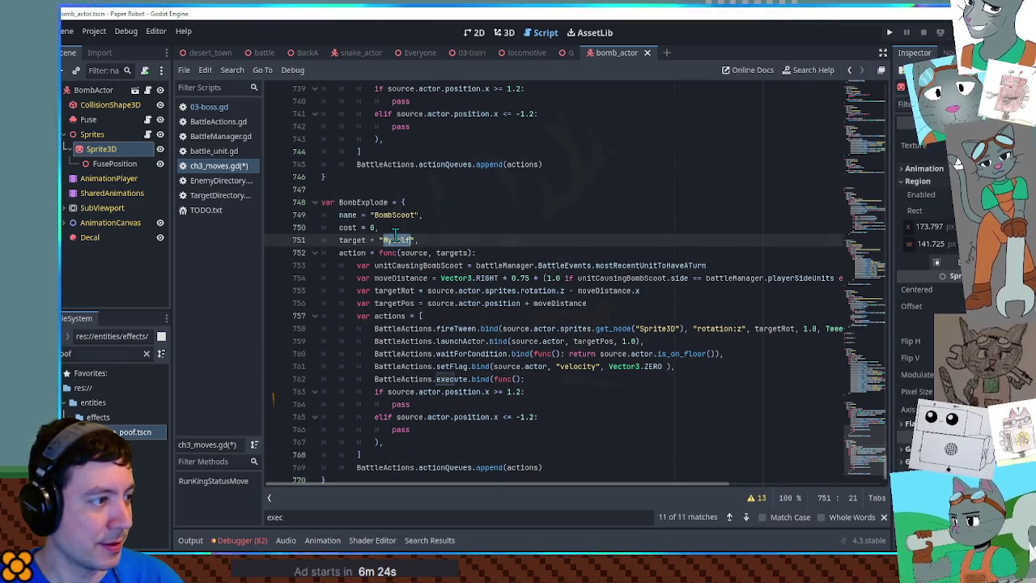
click(426, 239)
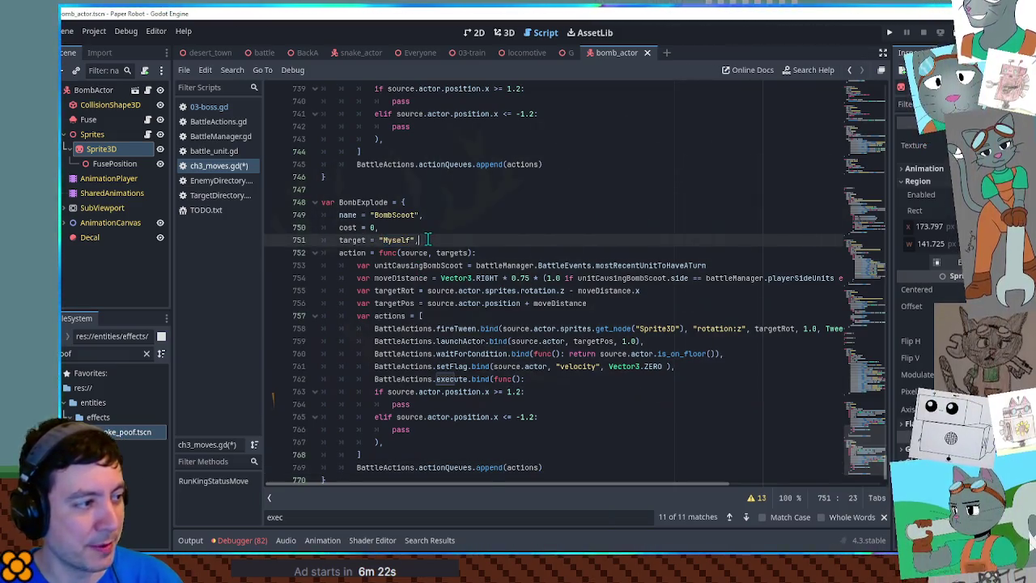
double_click(458, 254)
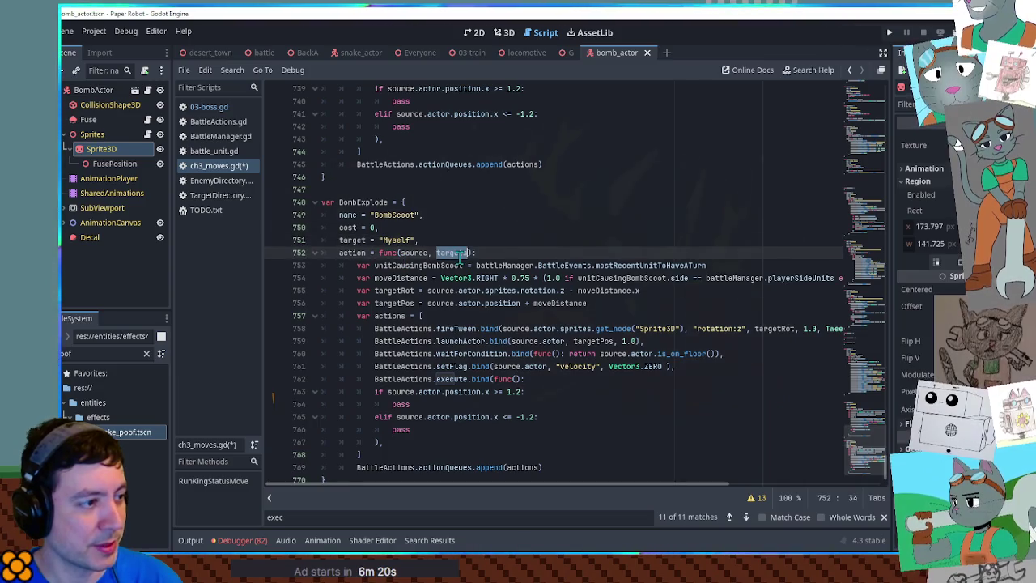
click(340, 238)
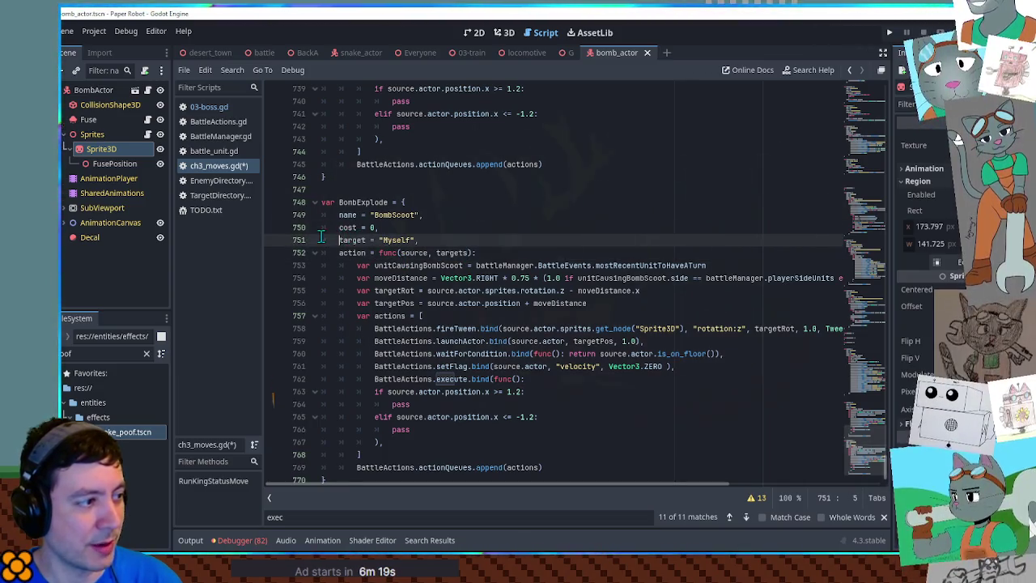
double_click(410, 215)
double_click(363, 201)
key(ctrl+c)
double_click(396, 214)
key(ctrl+v)
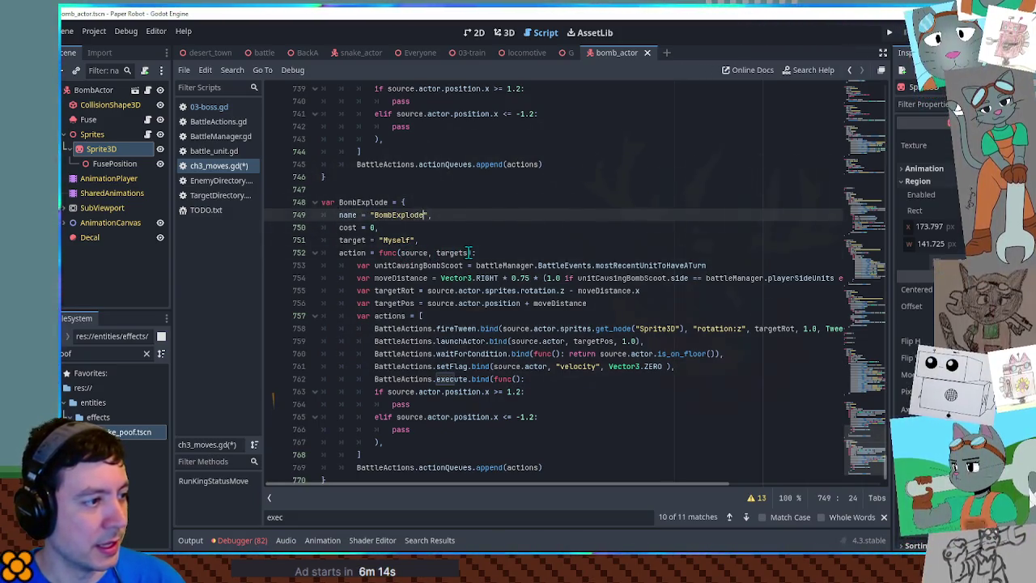
double_click(413, 253)
double_click(453, 254)
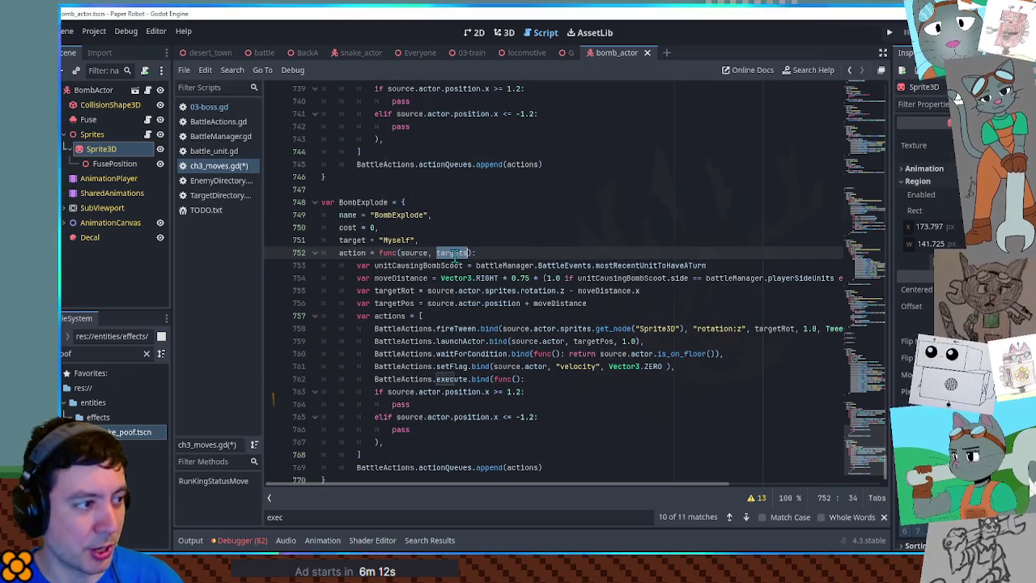